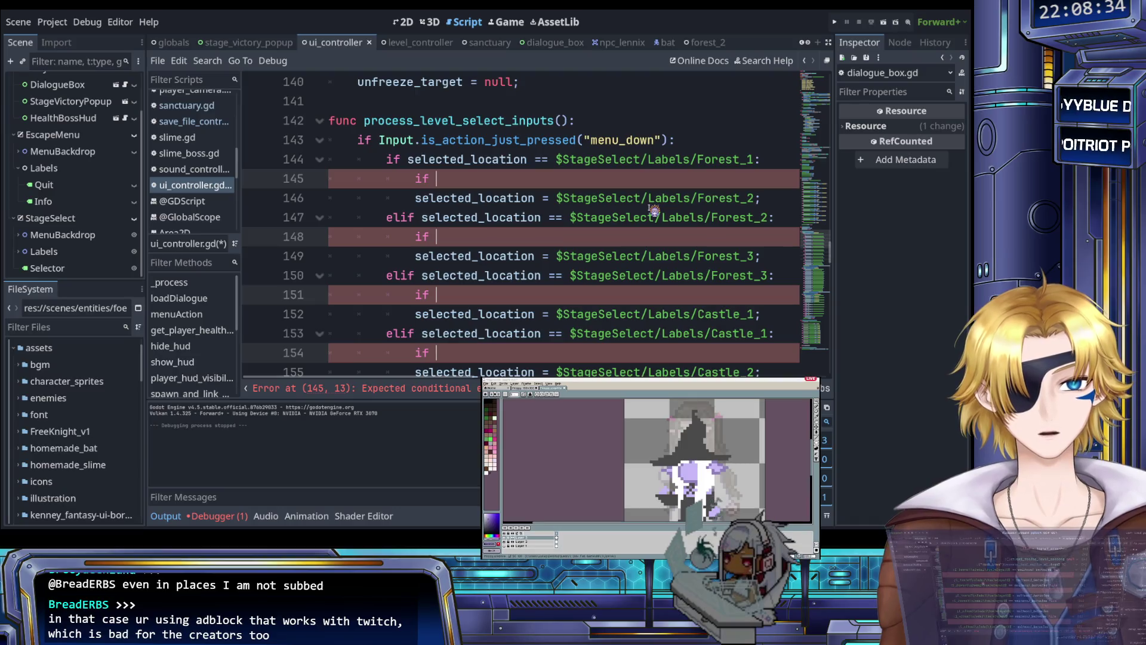
- After the four nested ifs, add the Forest_2, Forest_3, Castle_1 and Castle_2 label paths with .text
type("$StageSelect/Labels/Forest_2; $StageSelect/Labels/Forest_3; $StageSelect/Labels/Castle_1; $StageSelect/Labels/Castle_2;")
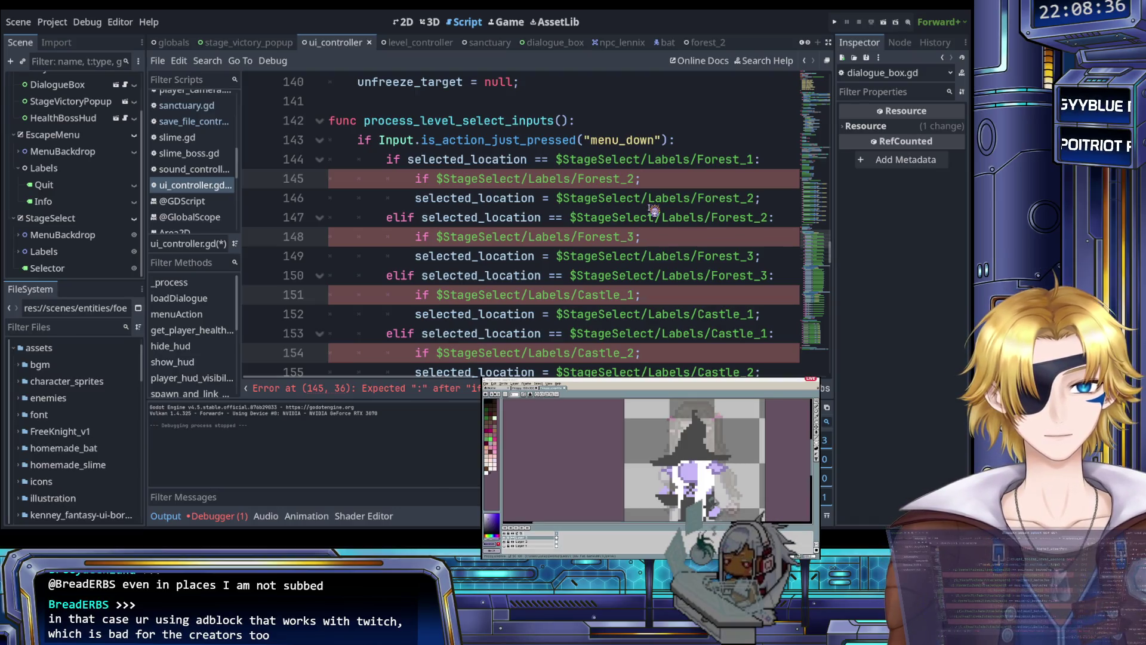
key("ctrl+z")
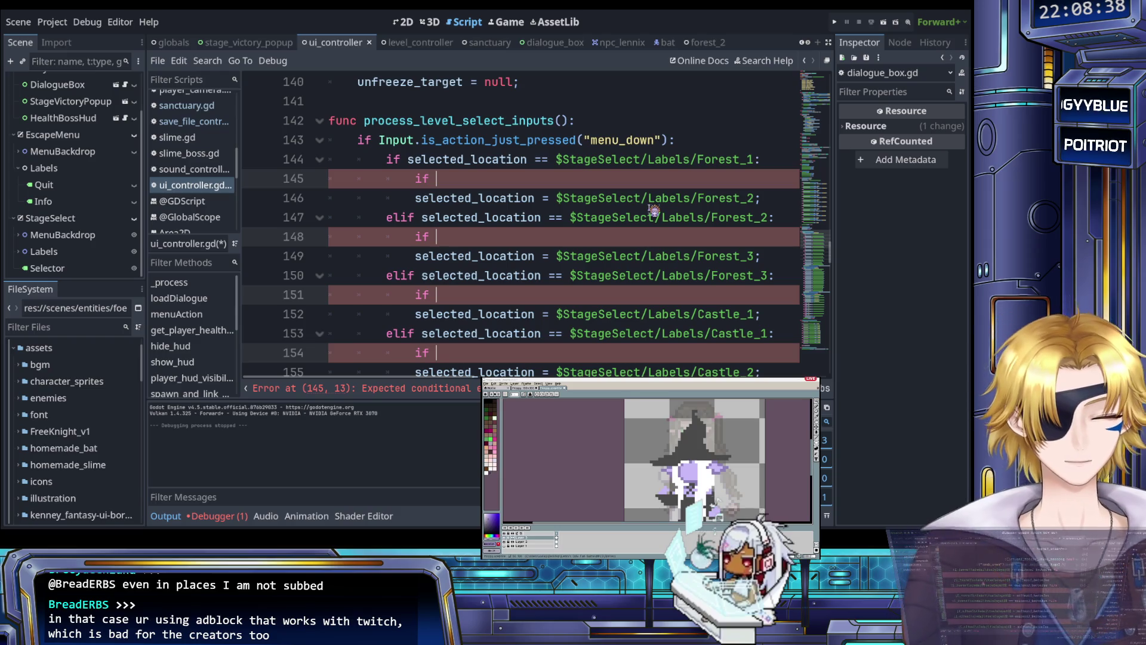
type("$StageSelect/Labels/Forest_2; $StageSelect/Labels/Forest_3; $StageSelect/Labels/Castle_1; $StageSelect/Labels/Castle_2;")
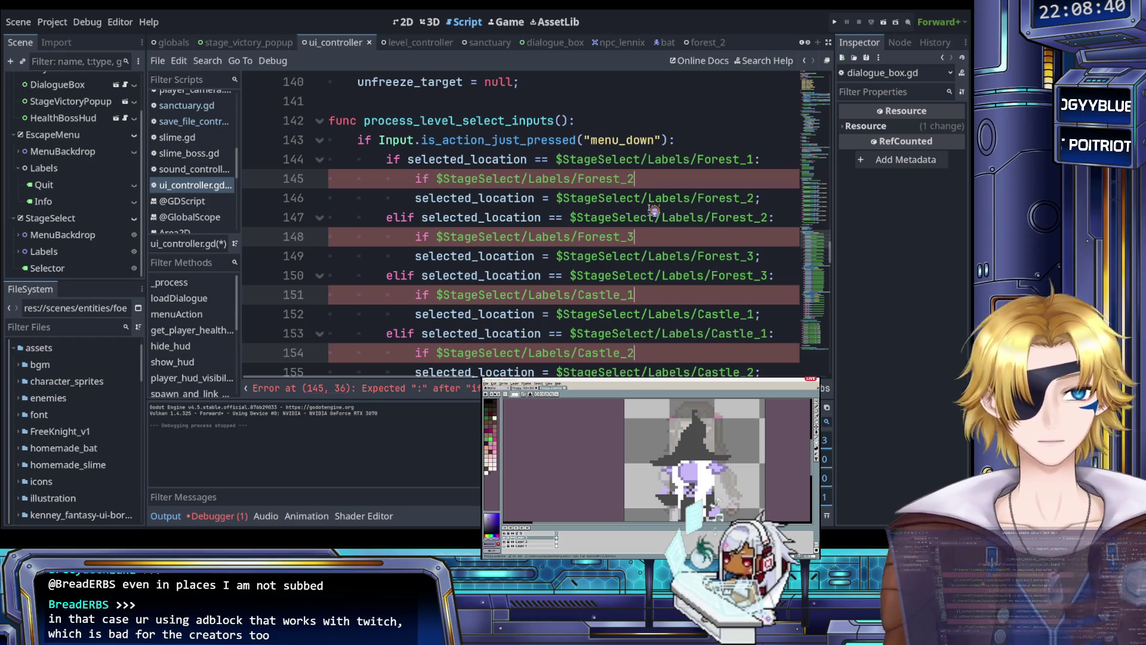
type(".te")
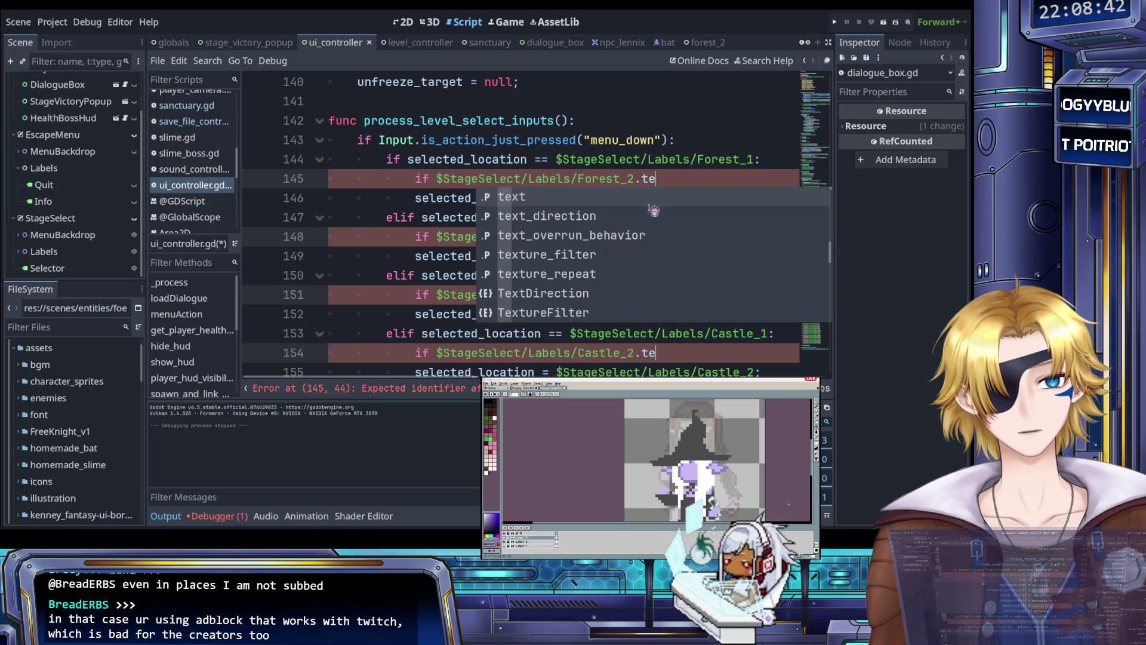
key("Return")
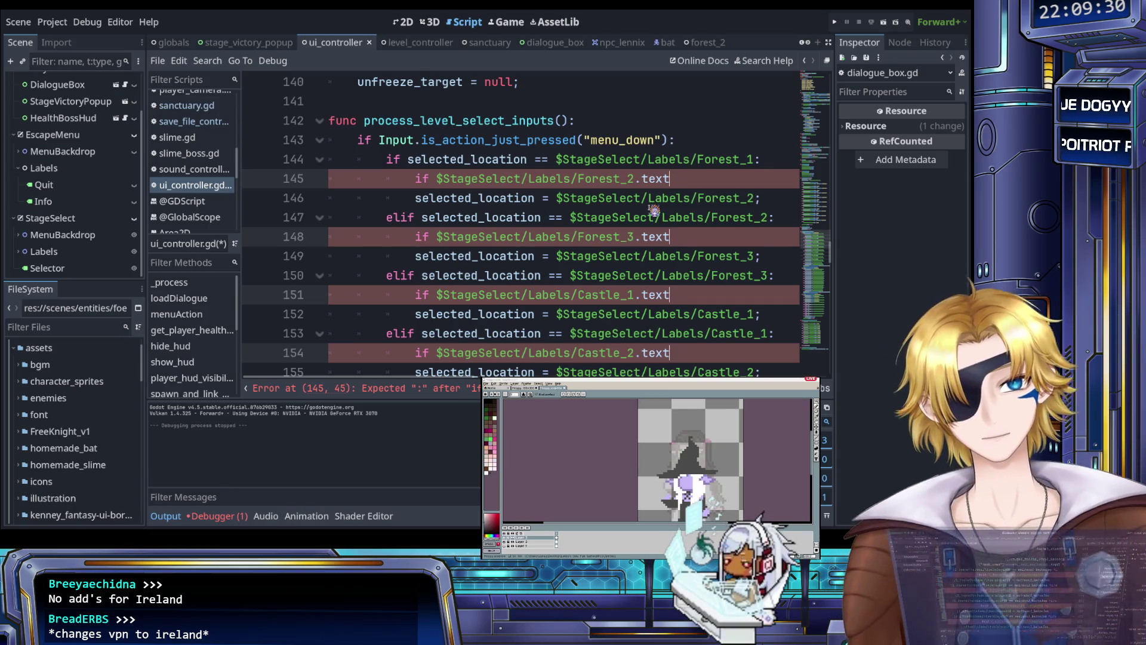
- Make each branch check == "???" and set selected_location = $StageSelect/Labels/Quit;
type(" ==")
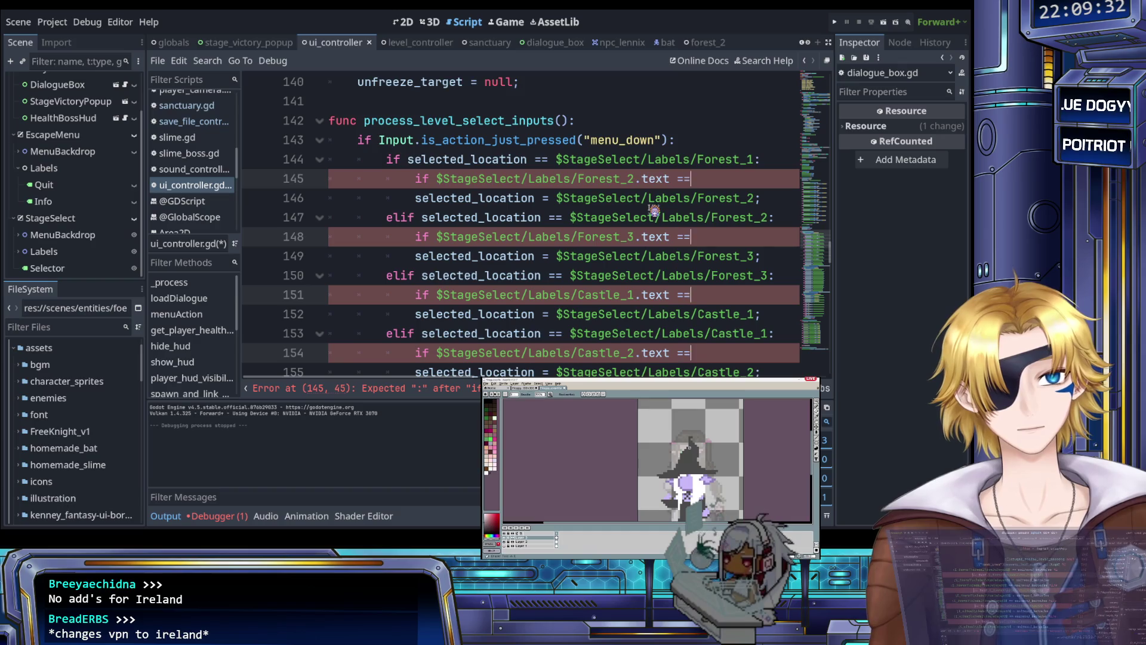
type(" \"\"???")
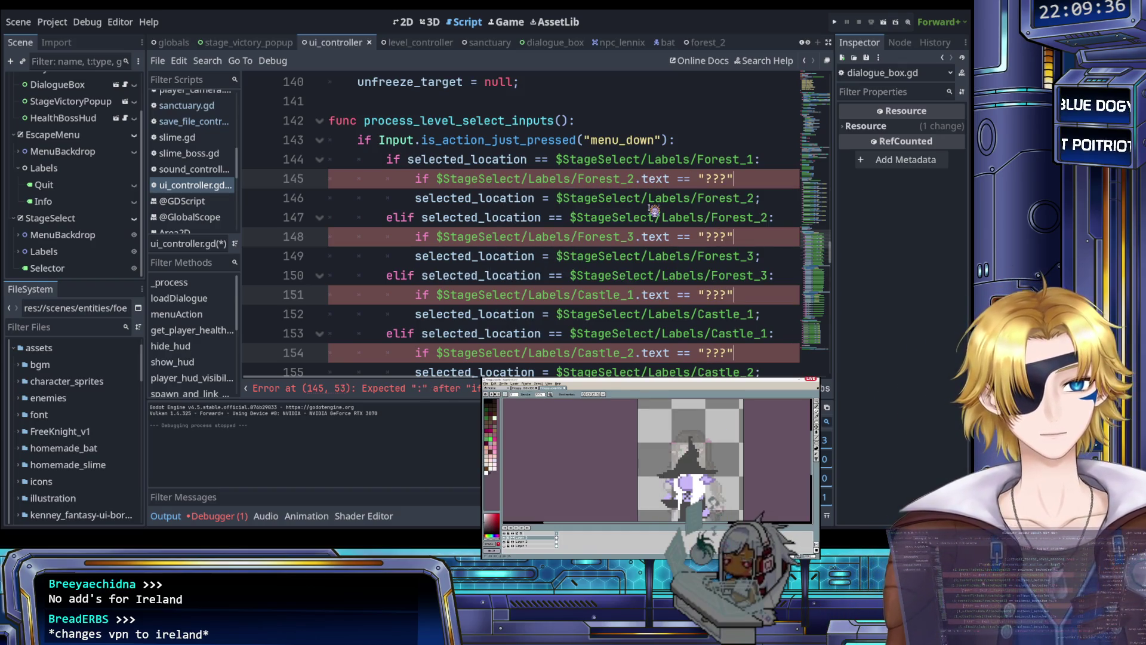
type("\":")
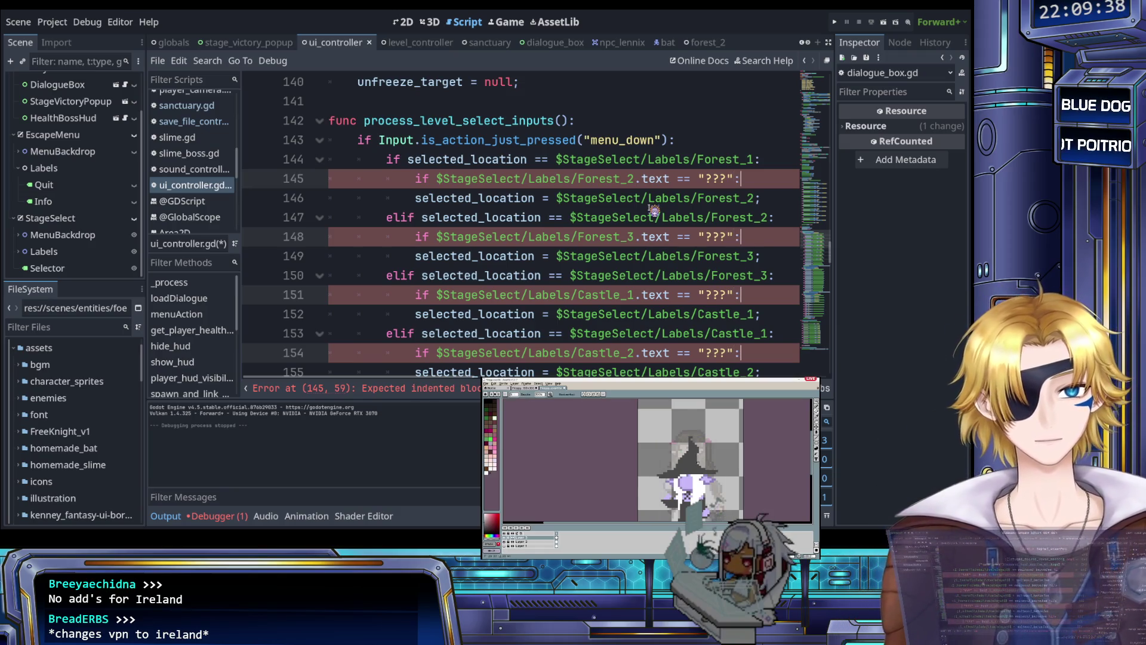
key("Return")
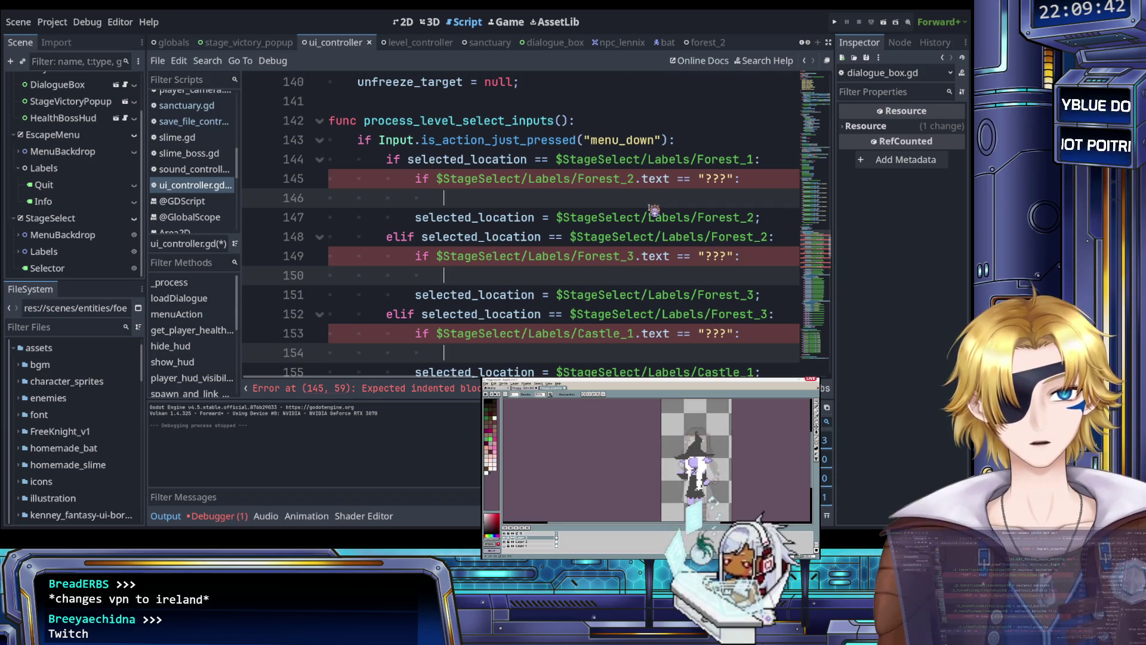
type("sele")
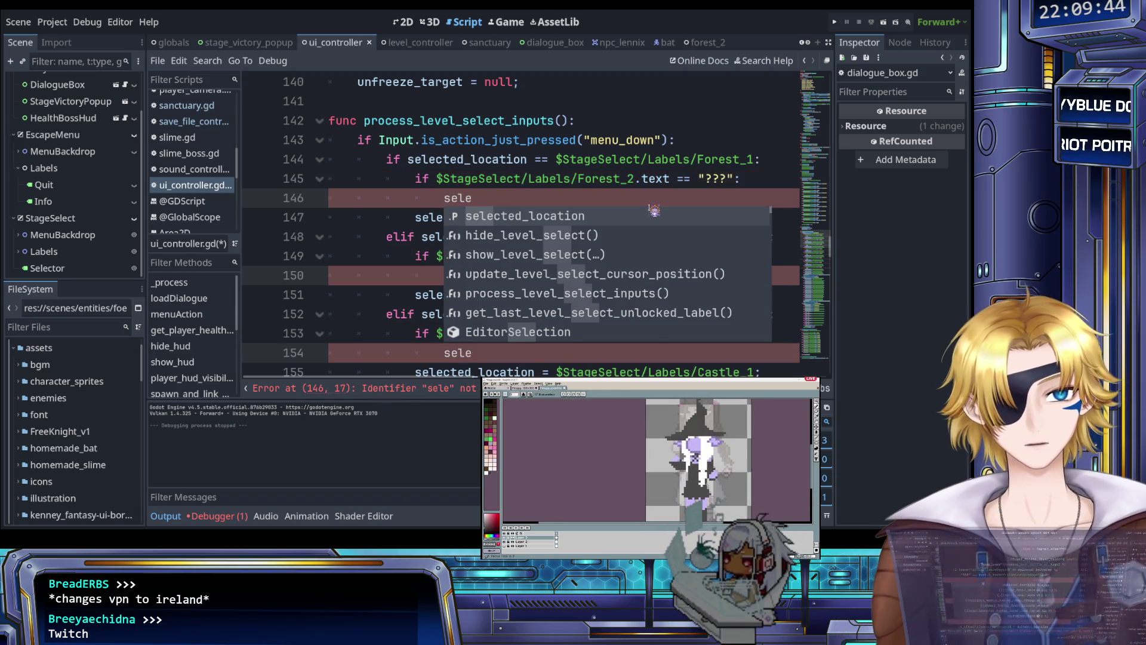
key("Return")
type("= ")
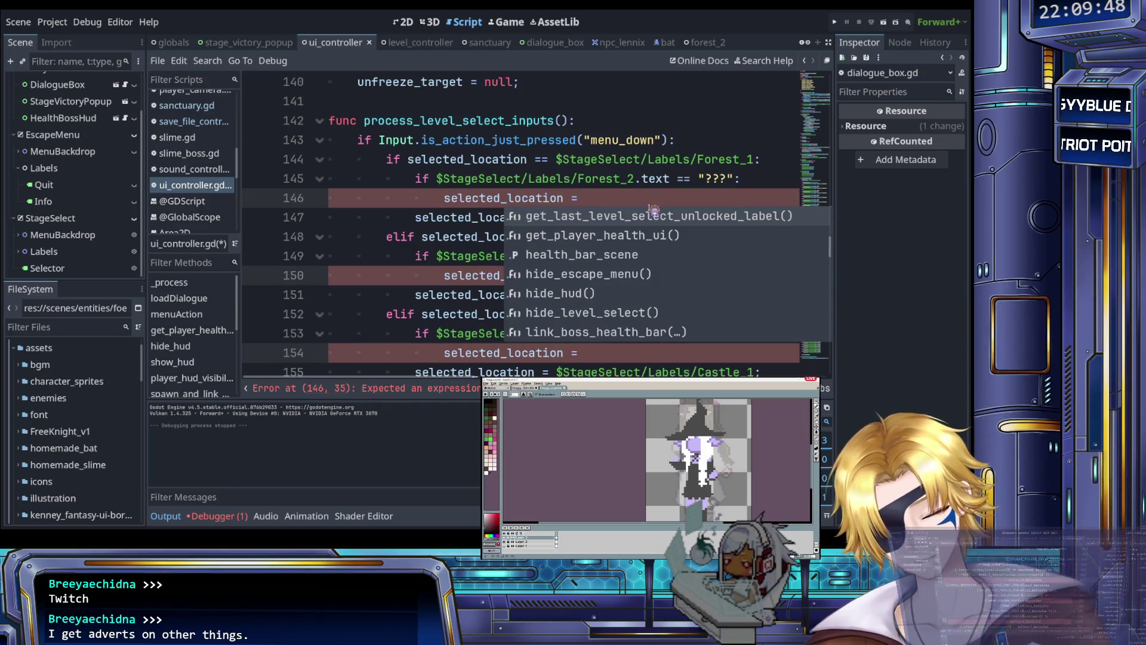
type("$Quit")
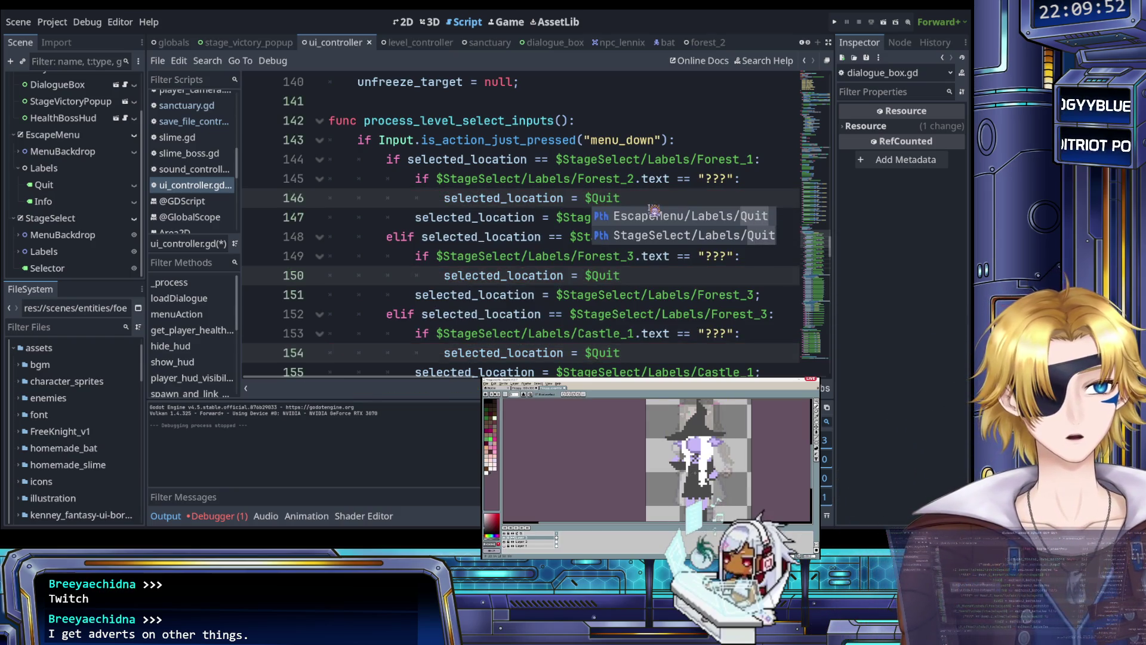
key("Down")
key("Return")
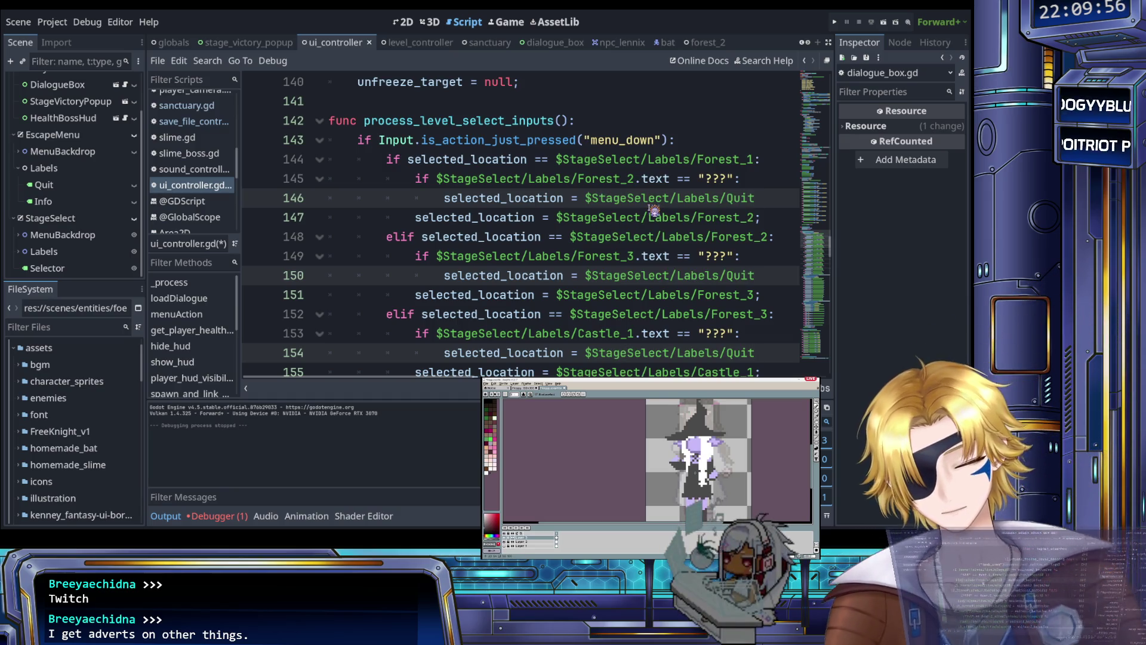
type(";")
- Add else: lines and indent the original next-label assignments under them
key("Return")
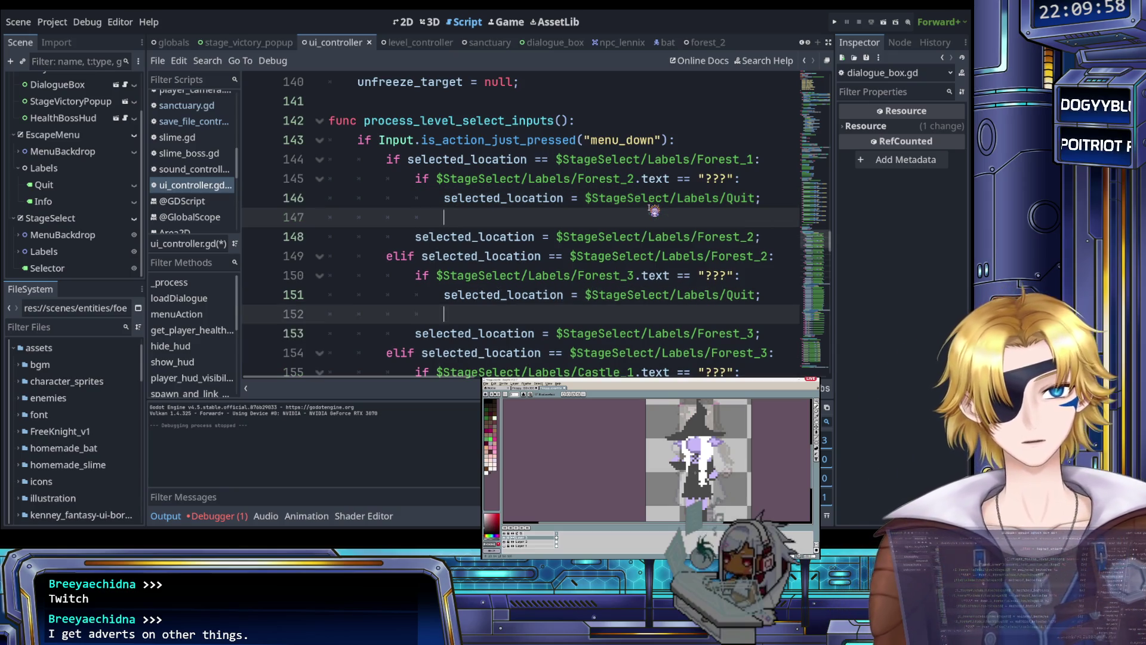
type("el")
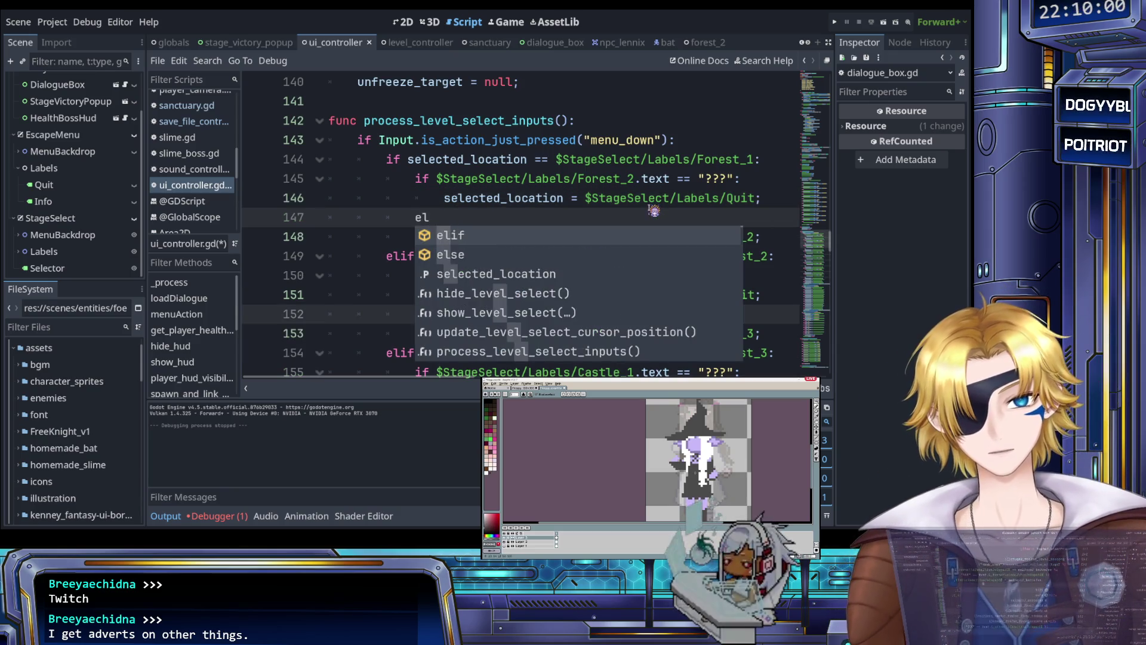
type("se:")
key("Down")
key("Home")
key("Tab")
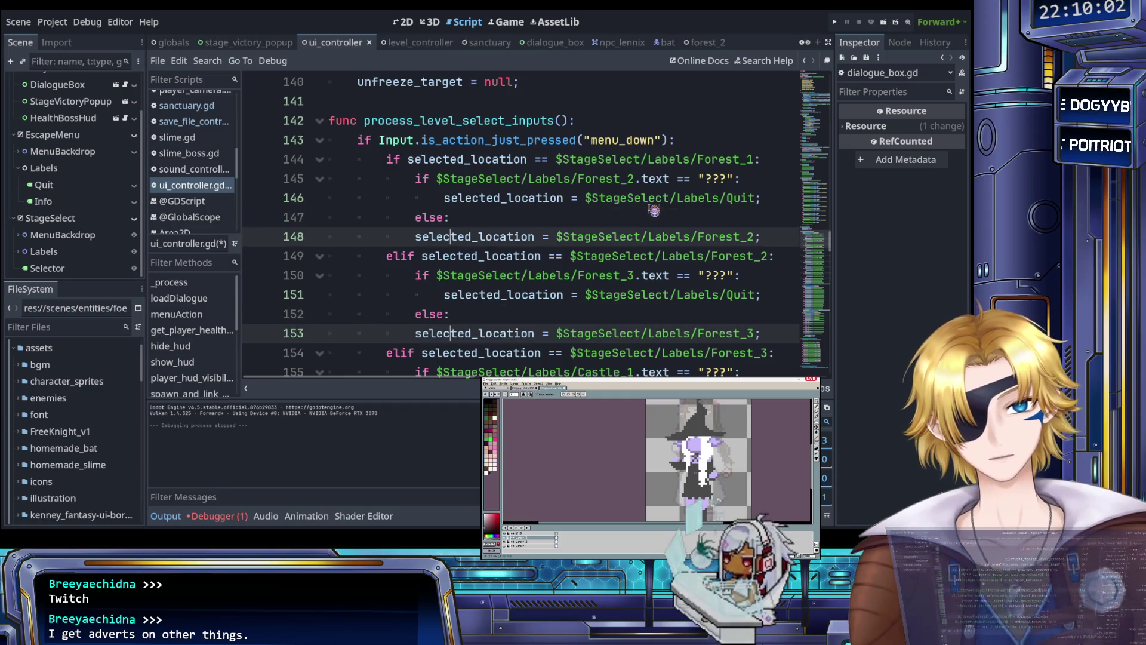
scroll(533, 210, "down", 10)
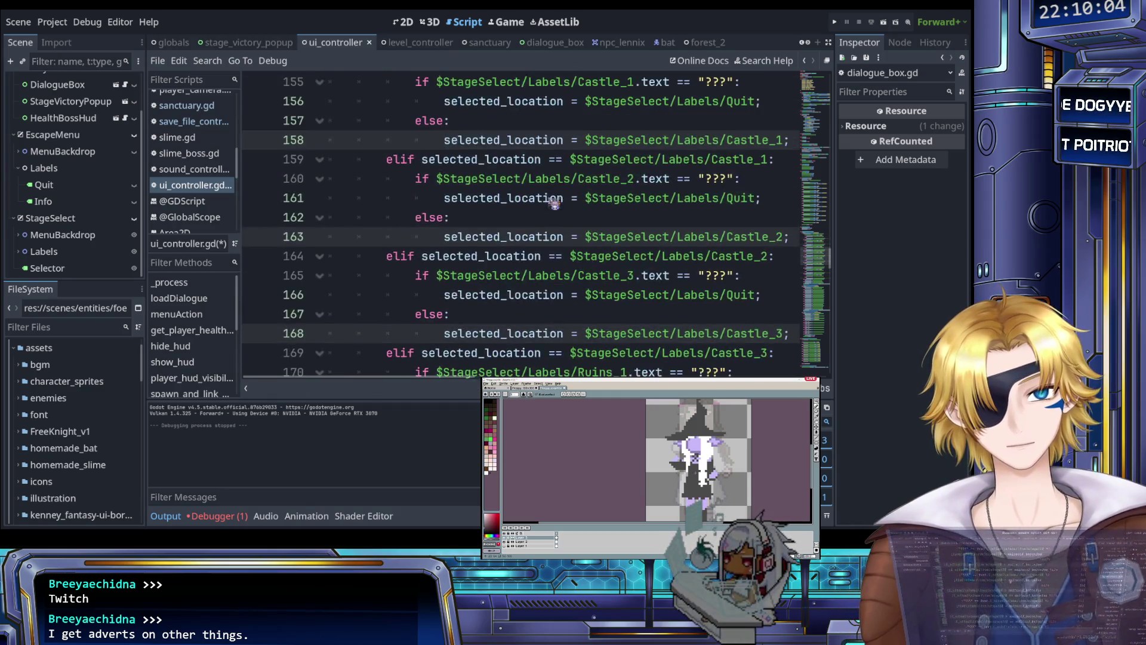
scroll(533, 210, "down", 3)
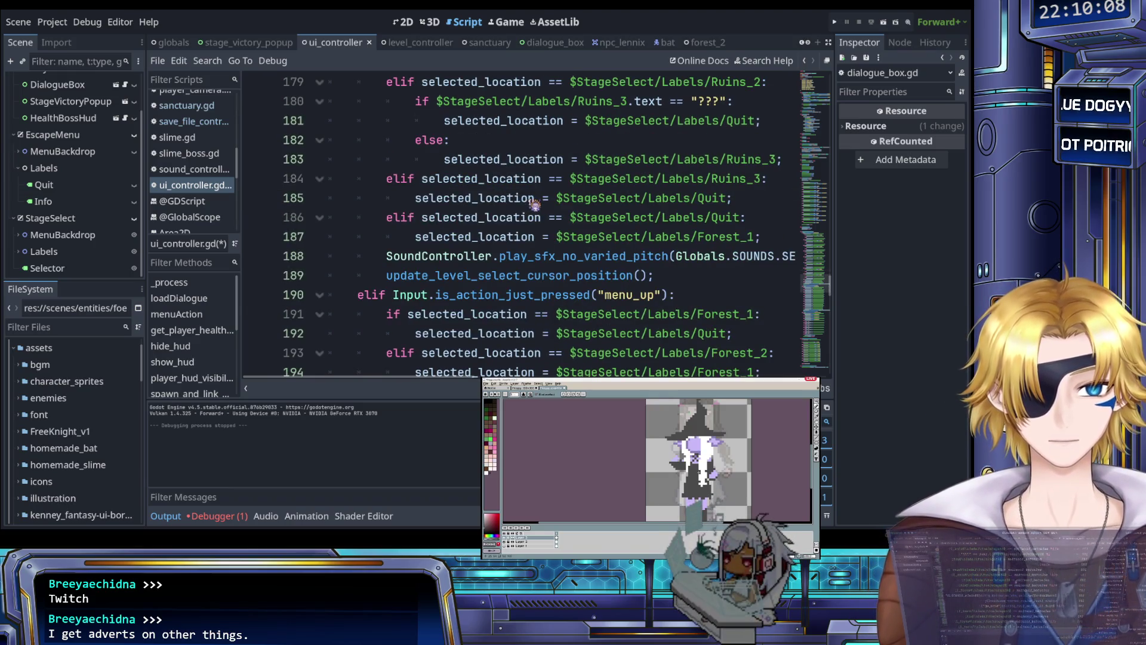
scroll(534, 205, "down", 2)
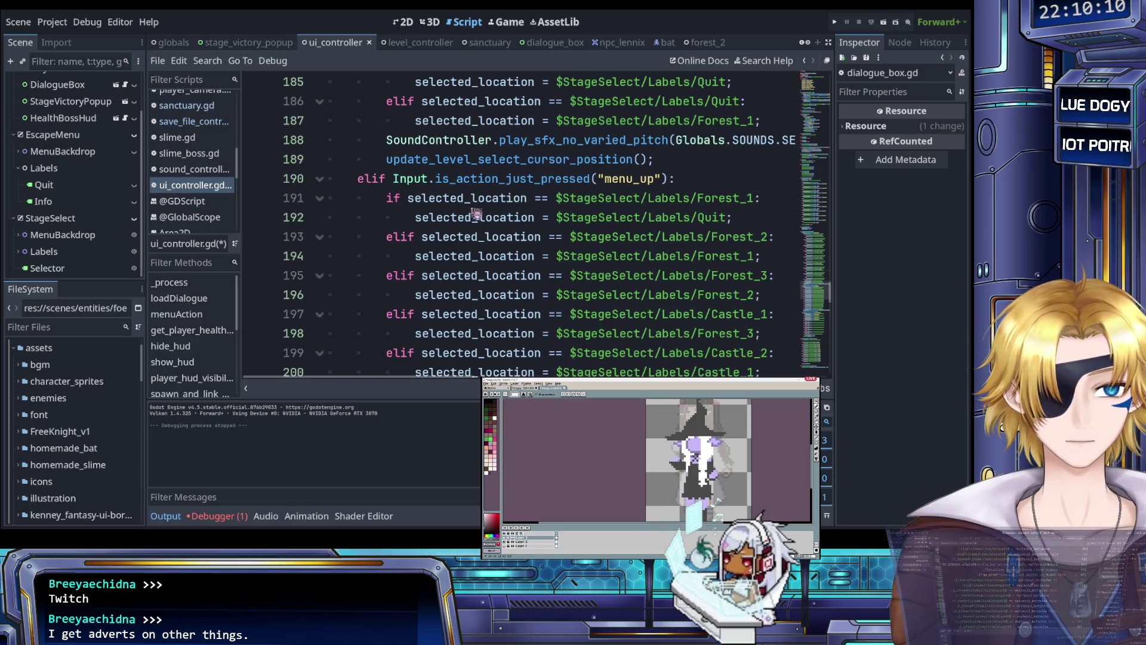
scroll(498, 217, "down", 1)
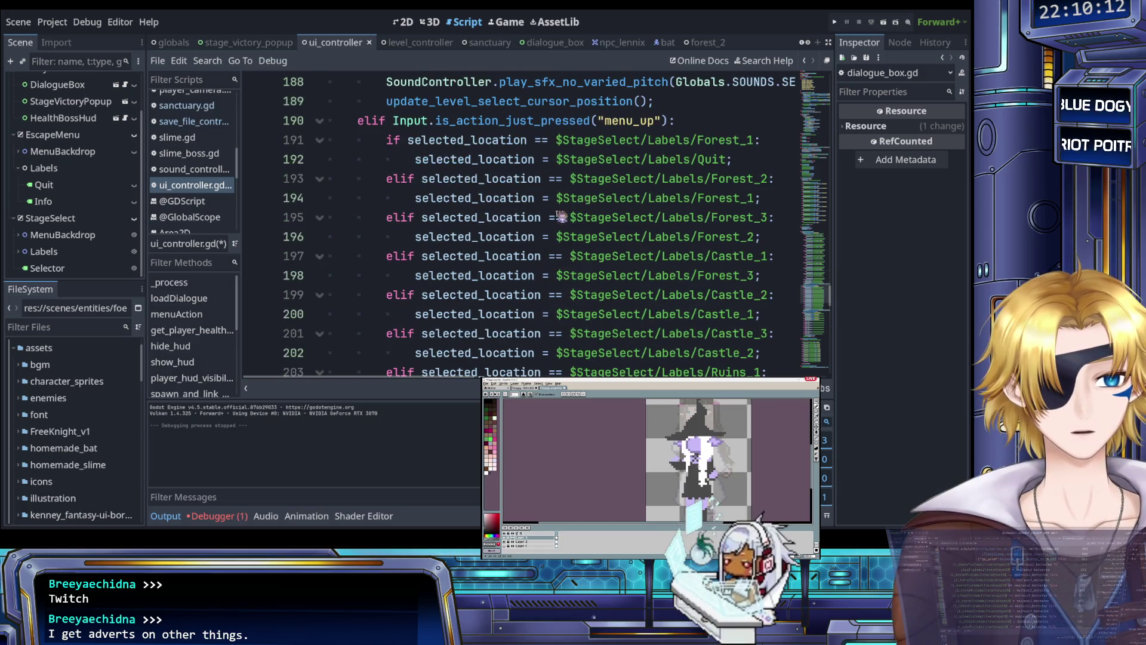
left_click(614, 198)
left_click(621, 218)
left_click(605, 236)
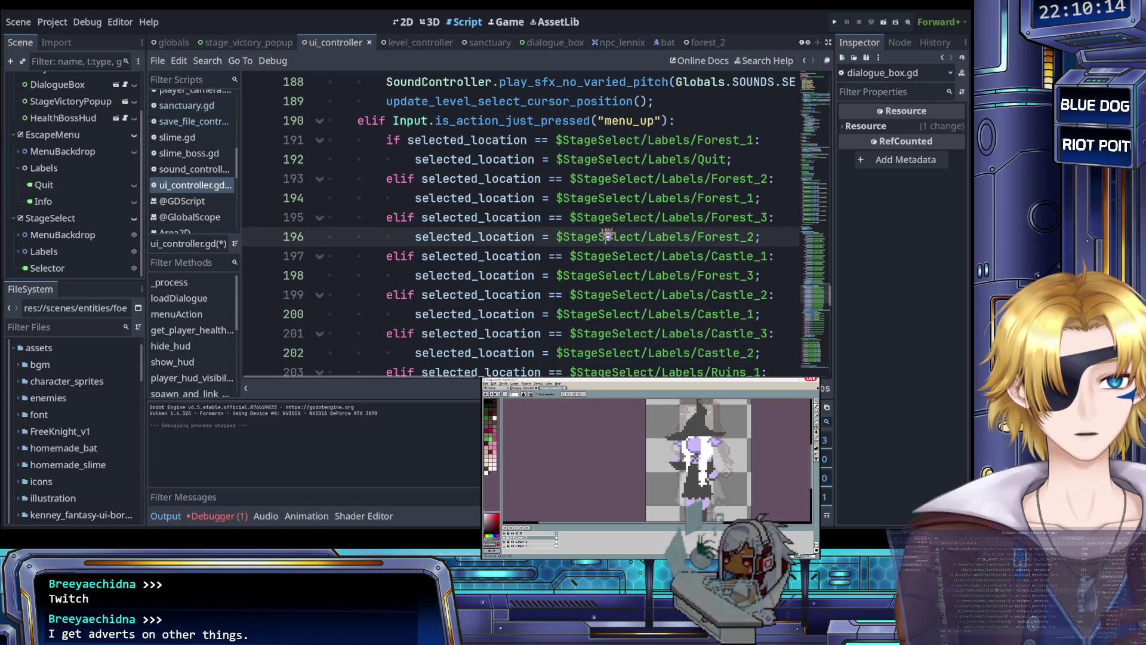
scroll(605, 234, "down", 1)
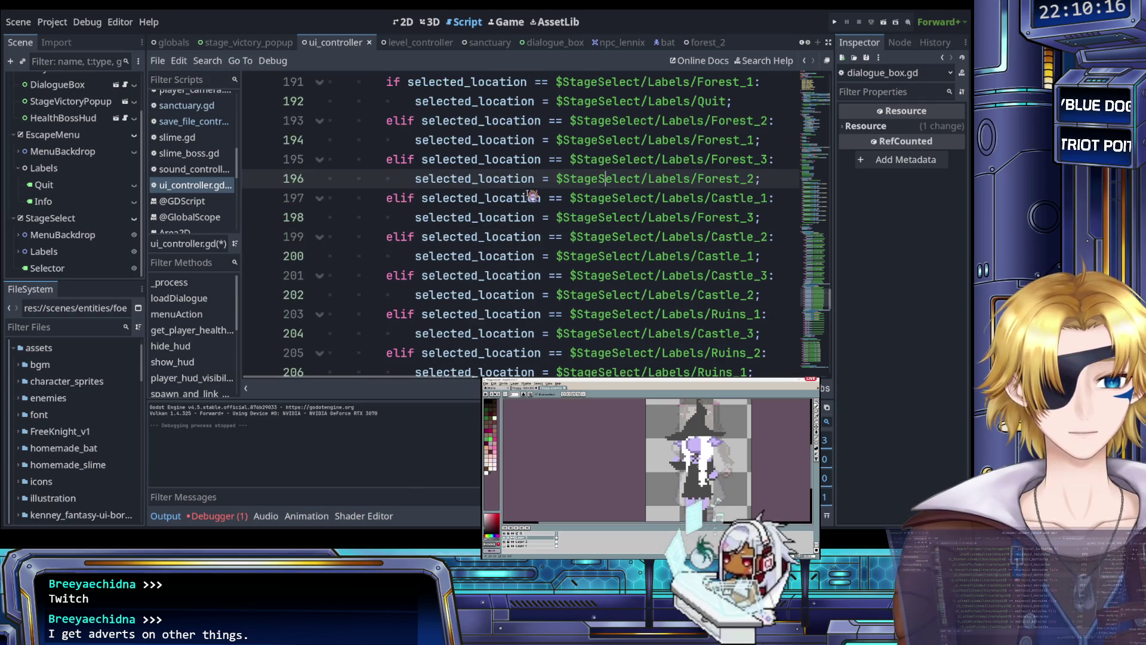
left_click(414, 179)
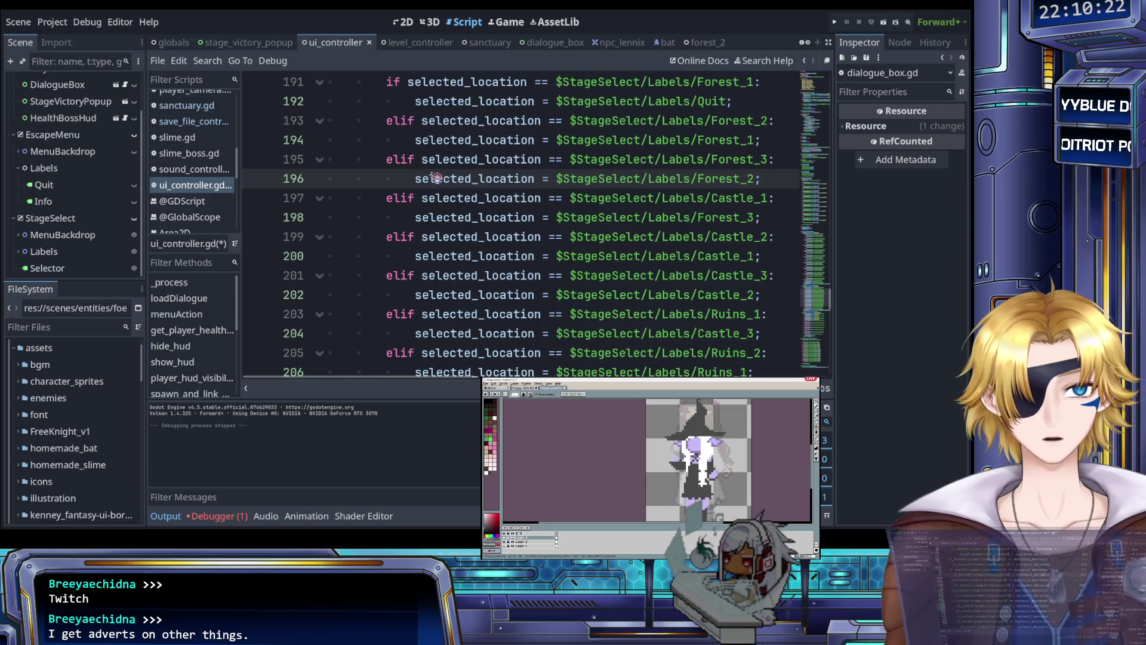
left_click_drag(415, 179, 642, 180)
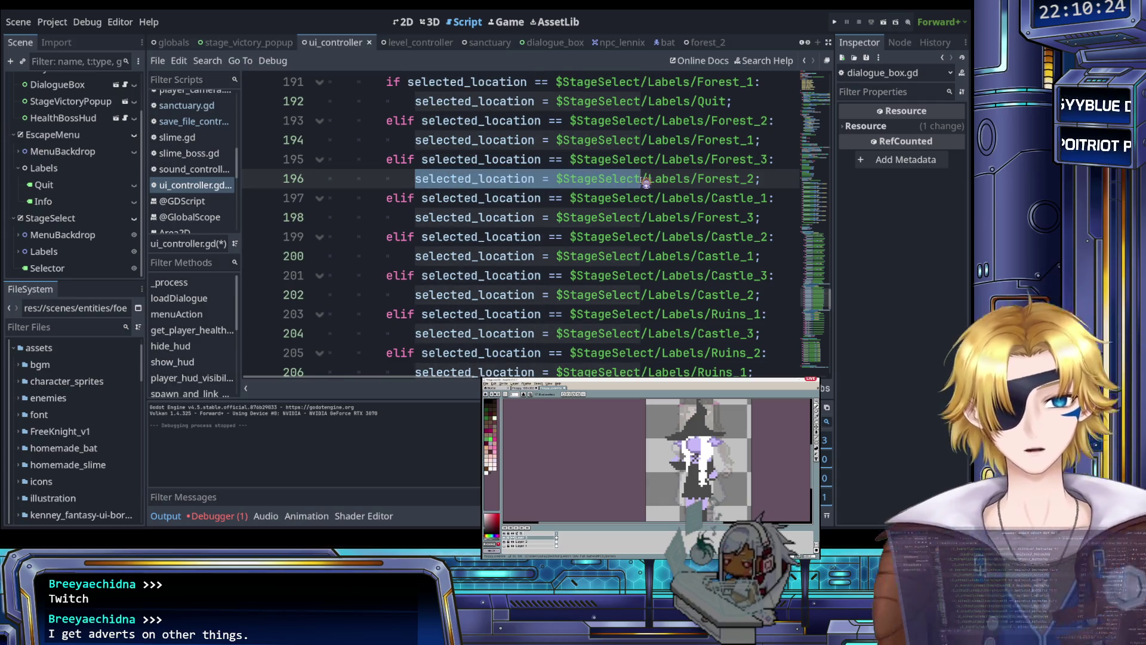
key("ctrl+d")
key("ctrl+d")
key("ctrl+d")
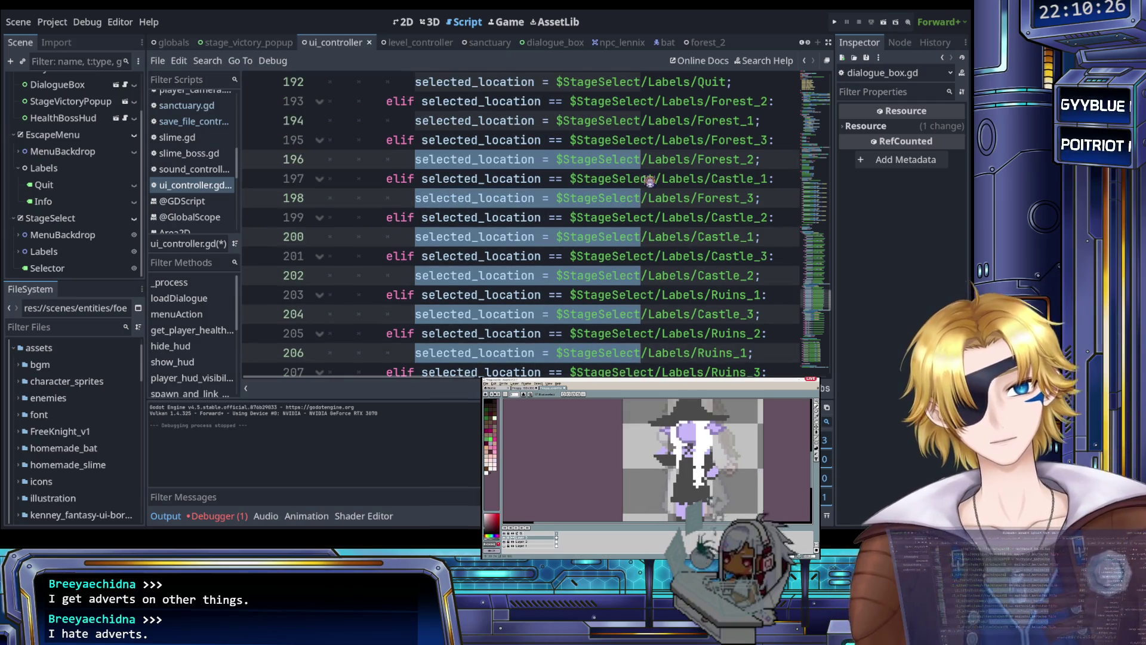
scroll(649, 181, "down", 3)
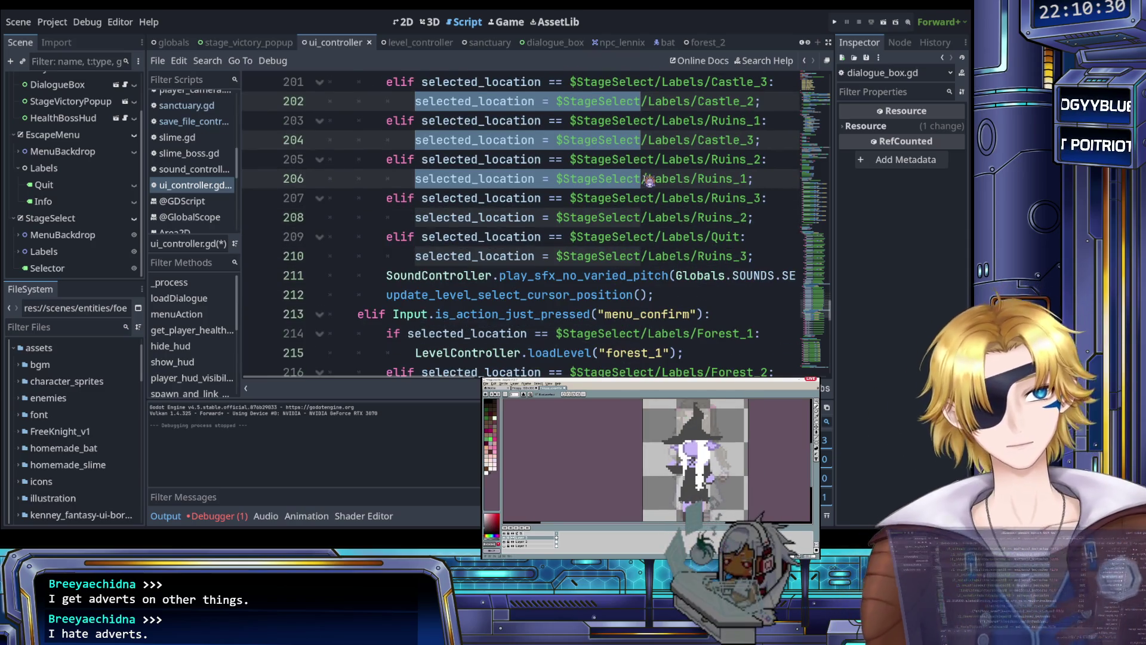
key("ctrl+d")
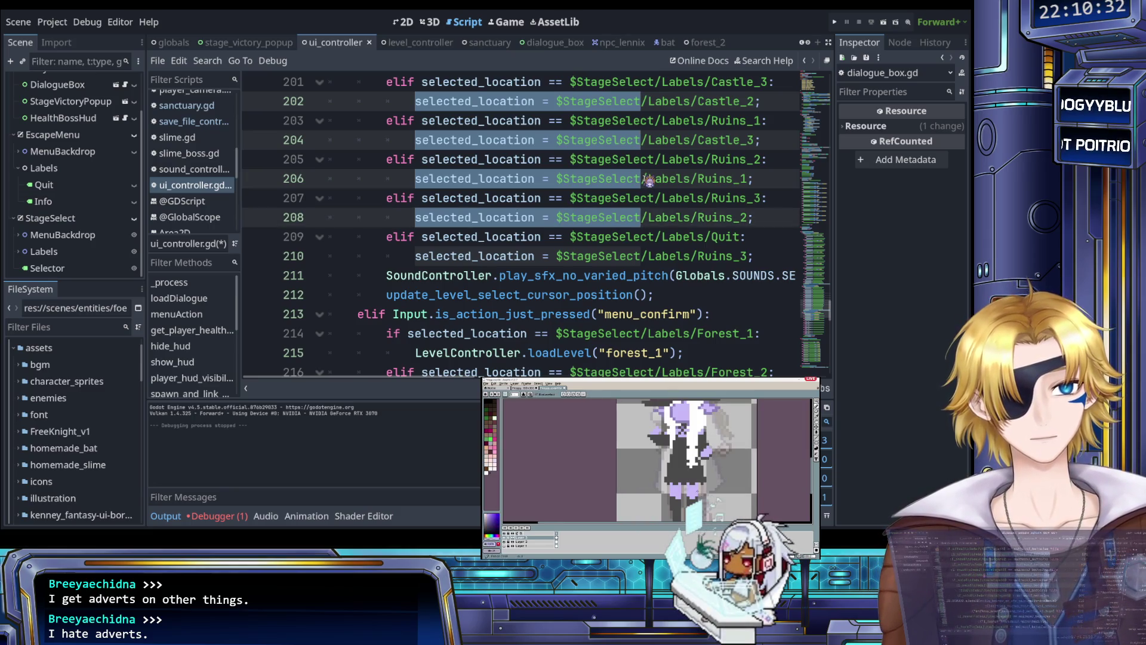
key("ctrl+d")
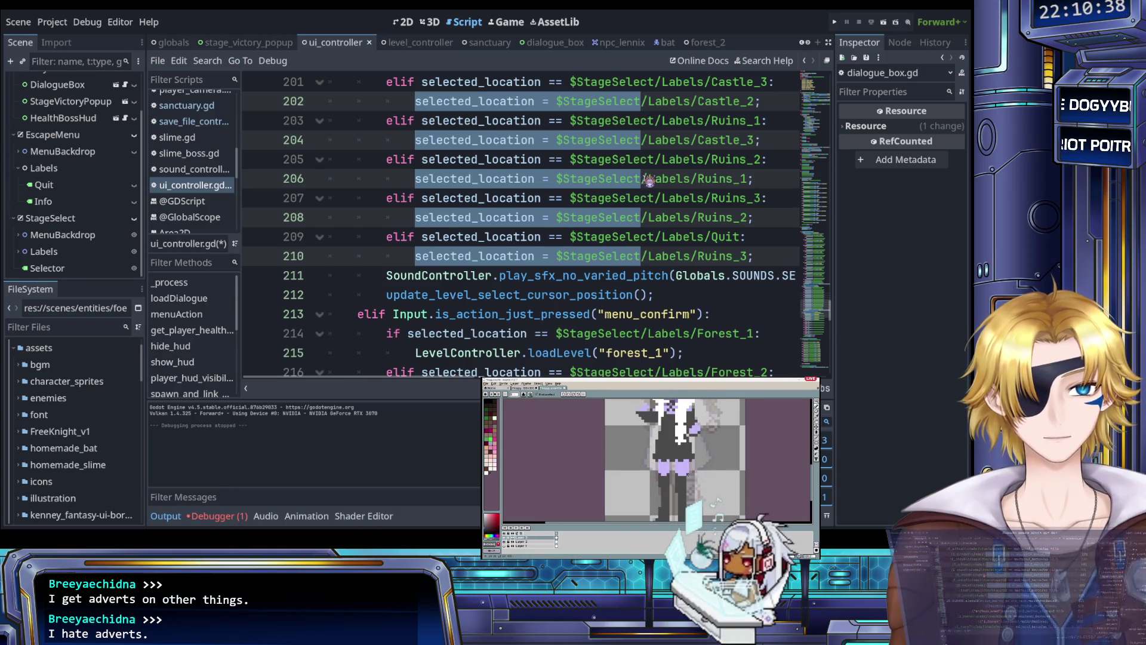
left_click(649, 181)
scroll(649, 180, "up", 2)
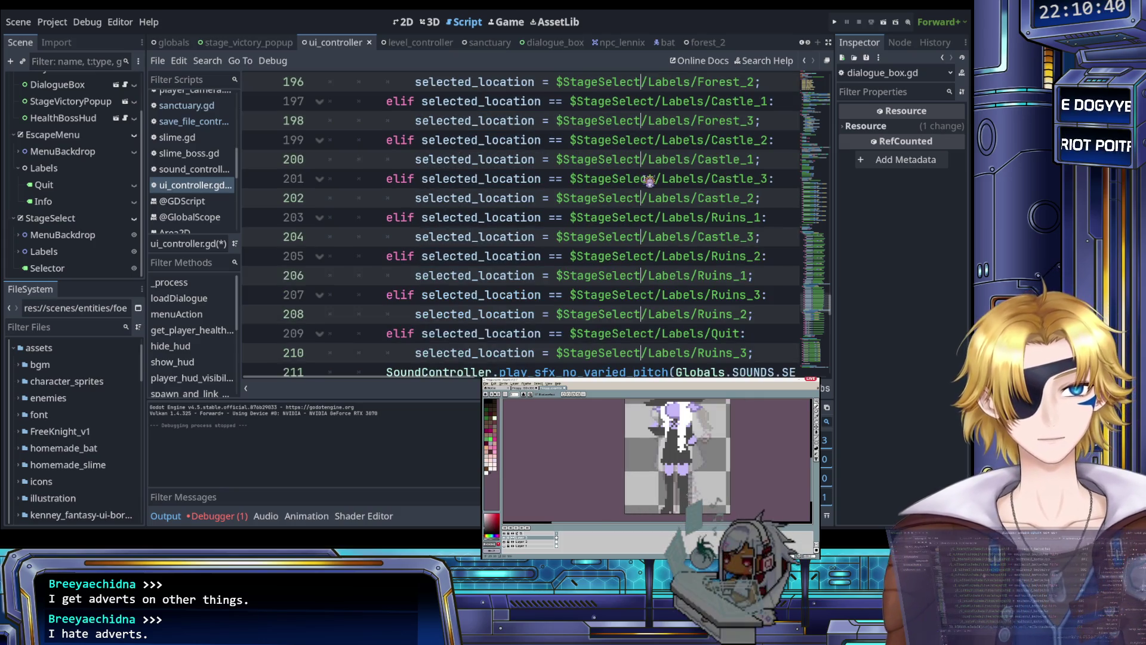
scroll(636, 179, "up", 2)
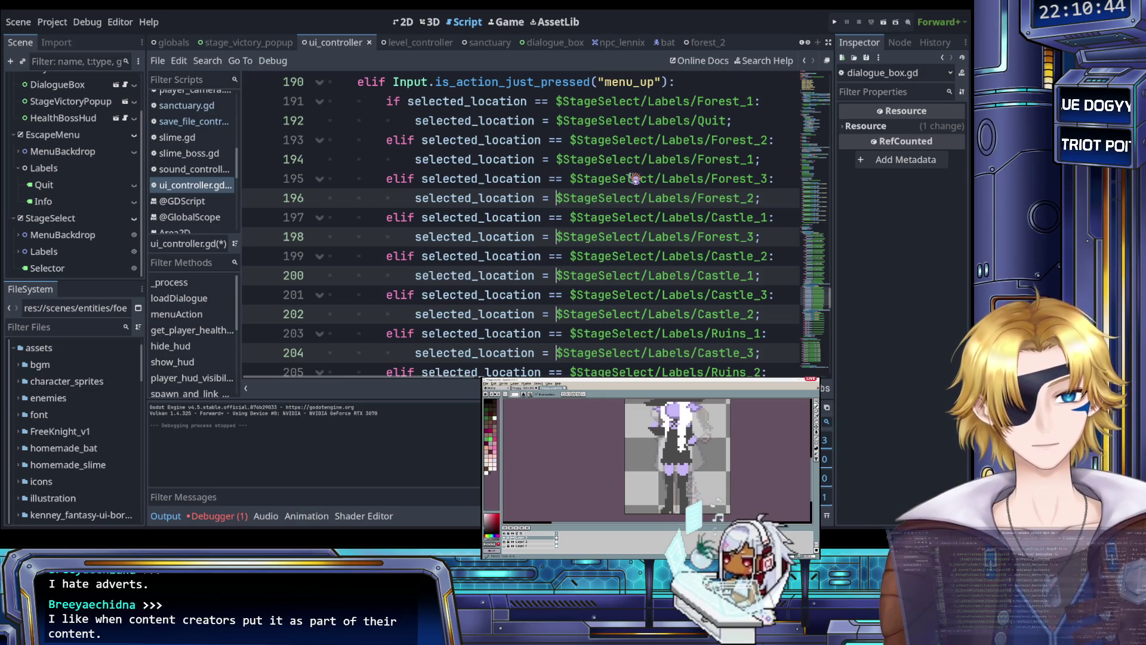
key("shift+End")
scroll(632, 178, "down", 3)
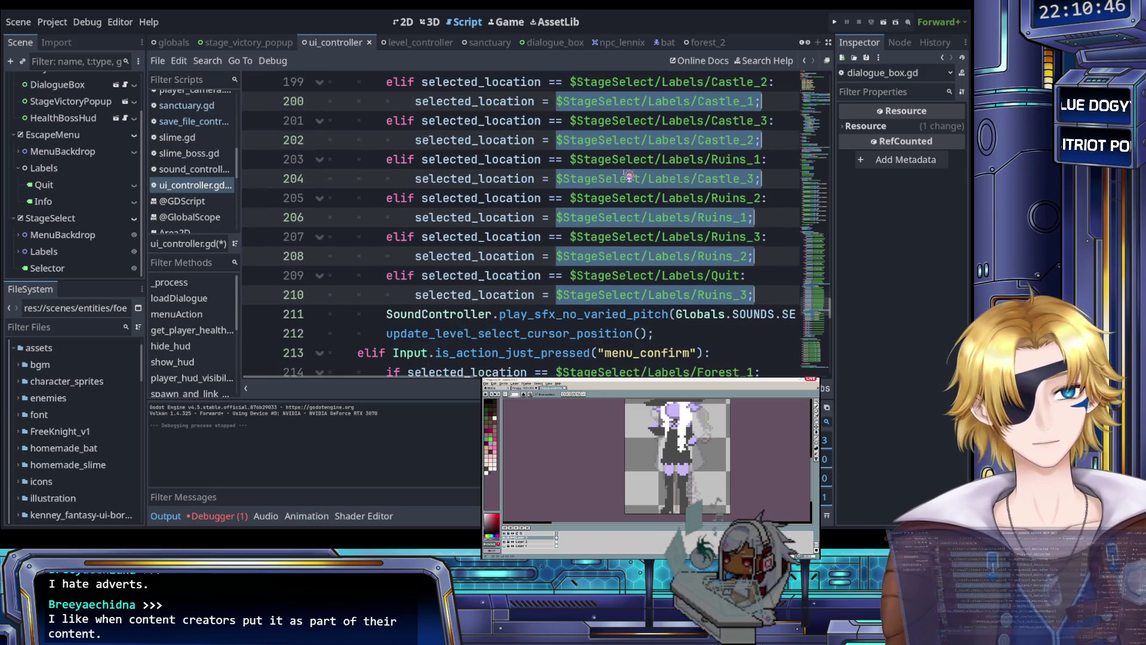
key("shift+Left")
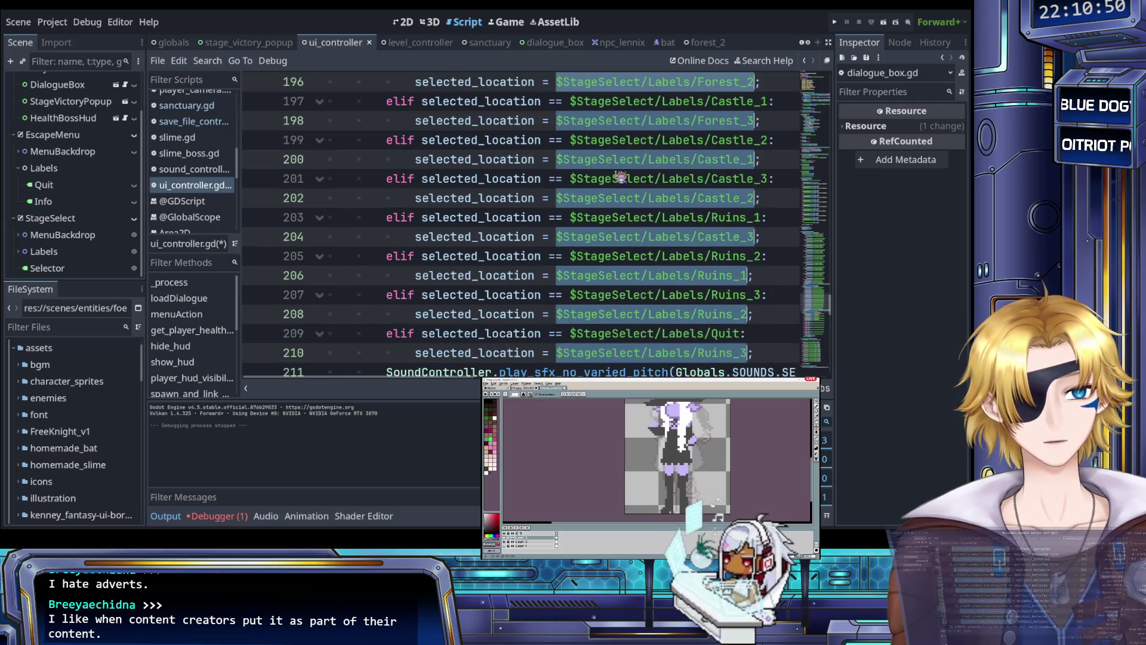
key("Left")
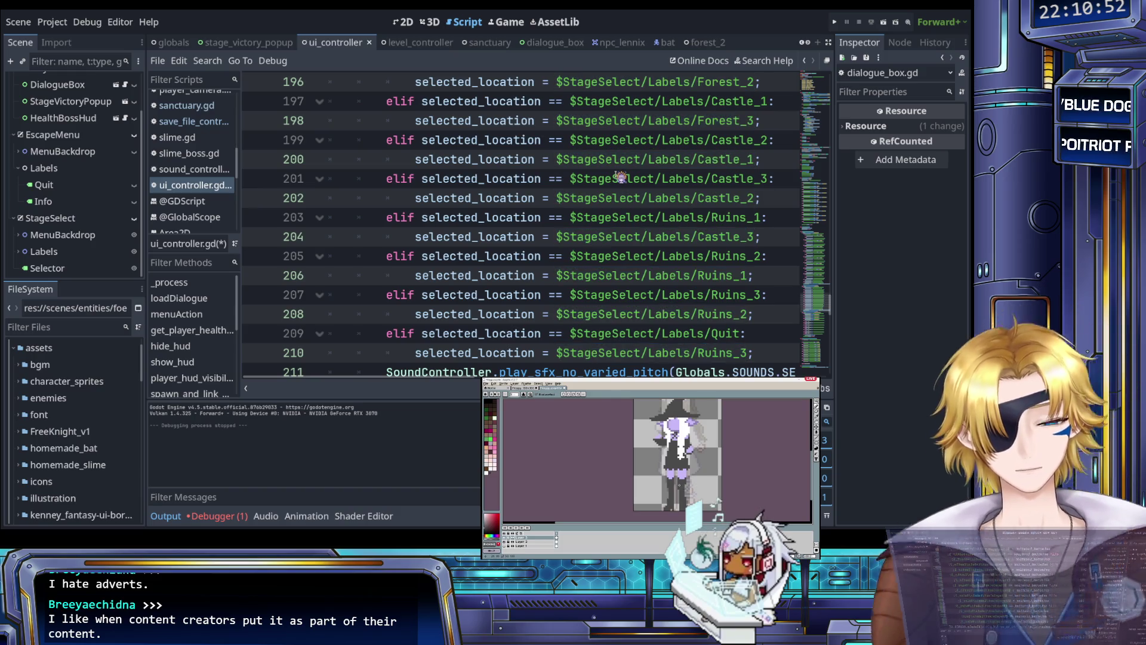
key("Return")
- Insert 'if <label path>.text == "???":' above each menu_up selected_location assignment
key("Up")
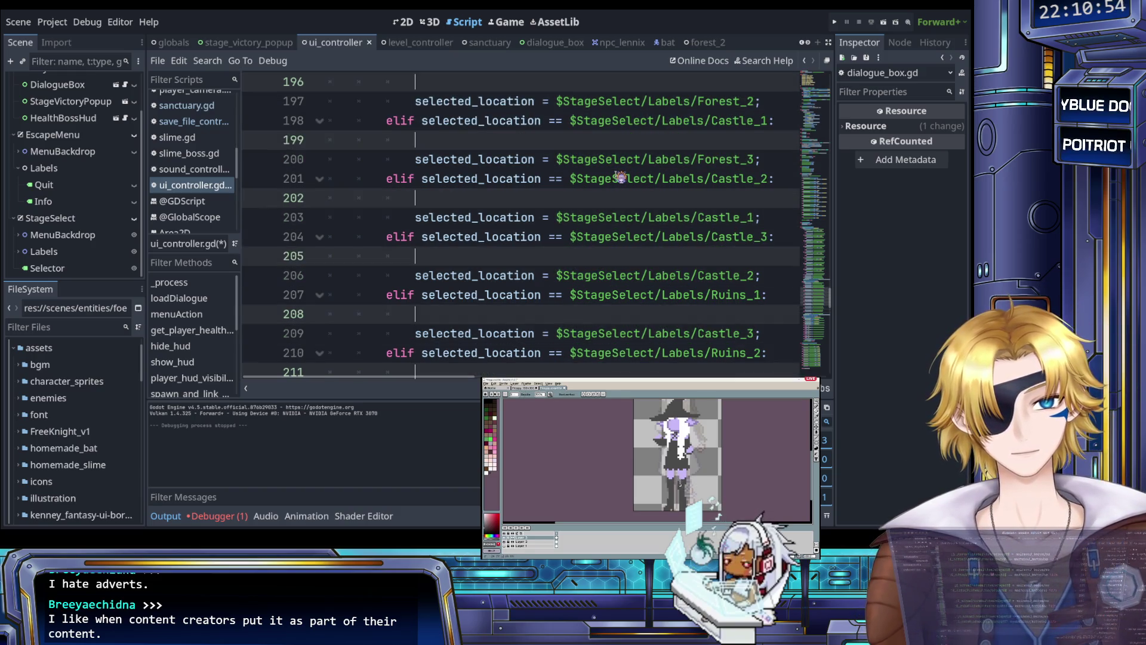
scroll(617, 173, "down", 3)
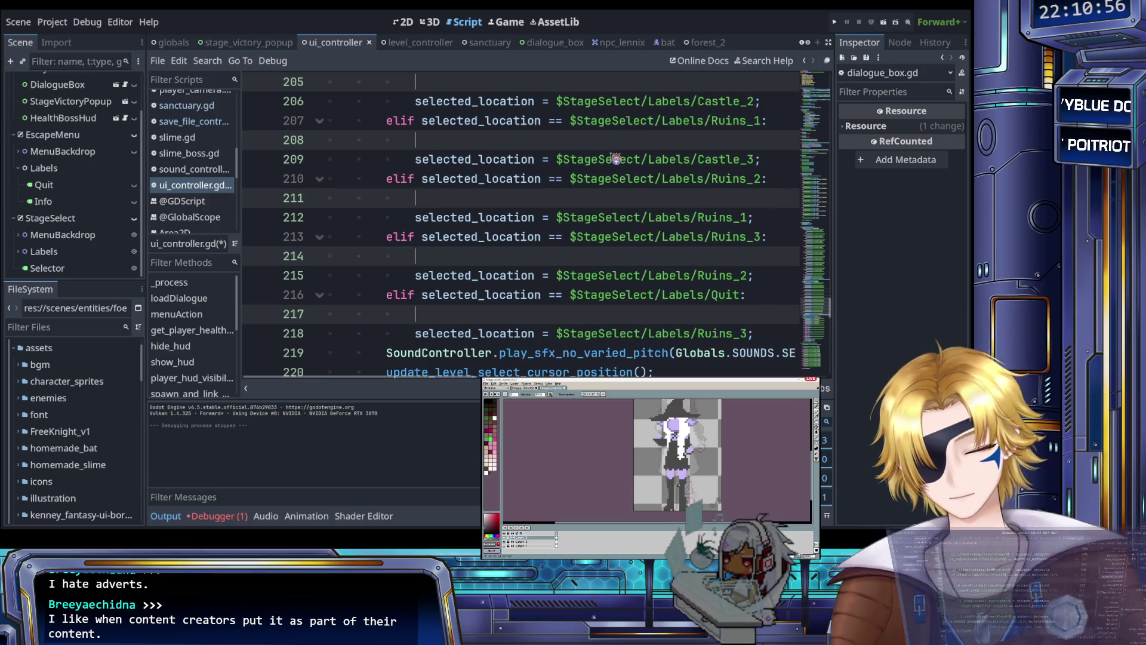
type("if")
key("ctrl+v")
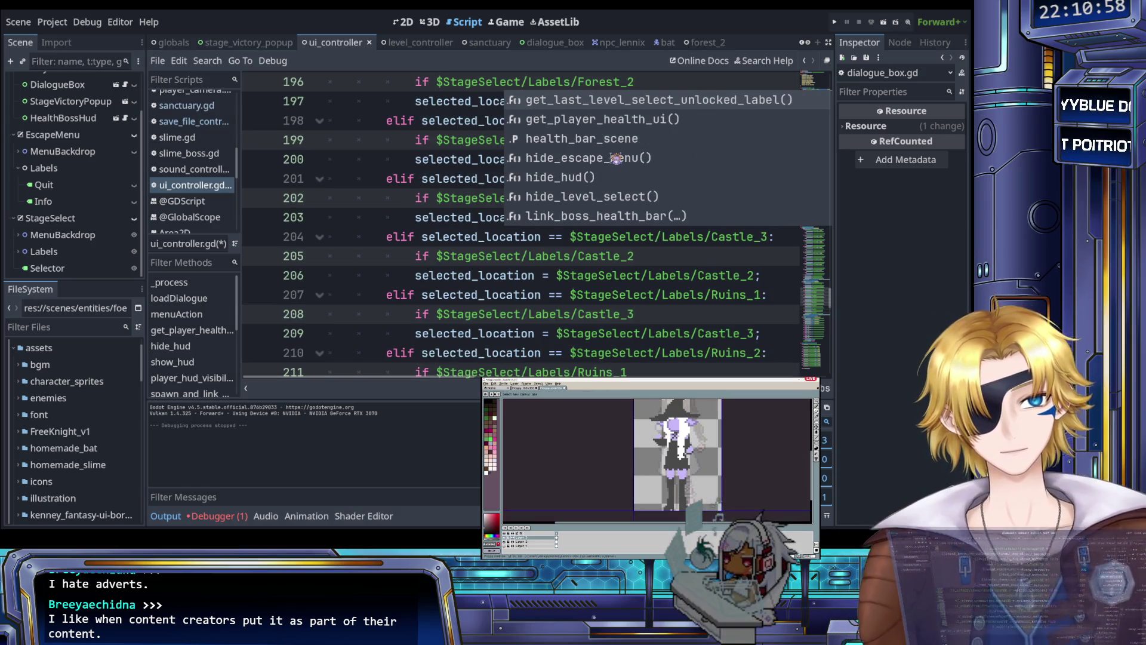
type(".text ==")
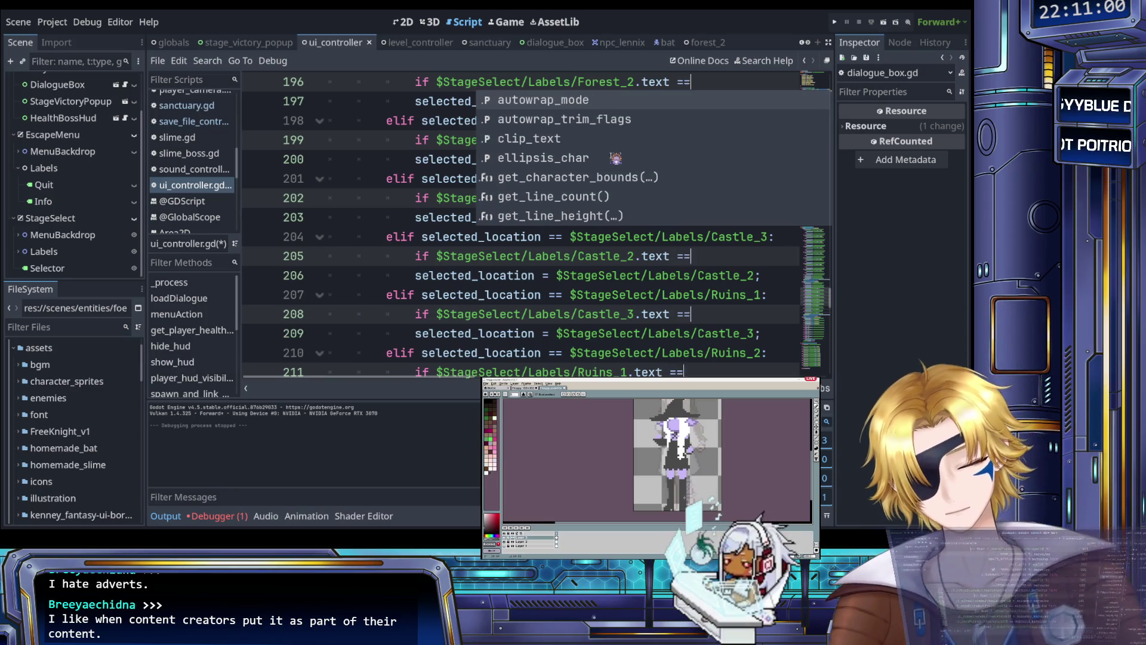
type(" \"???\"")
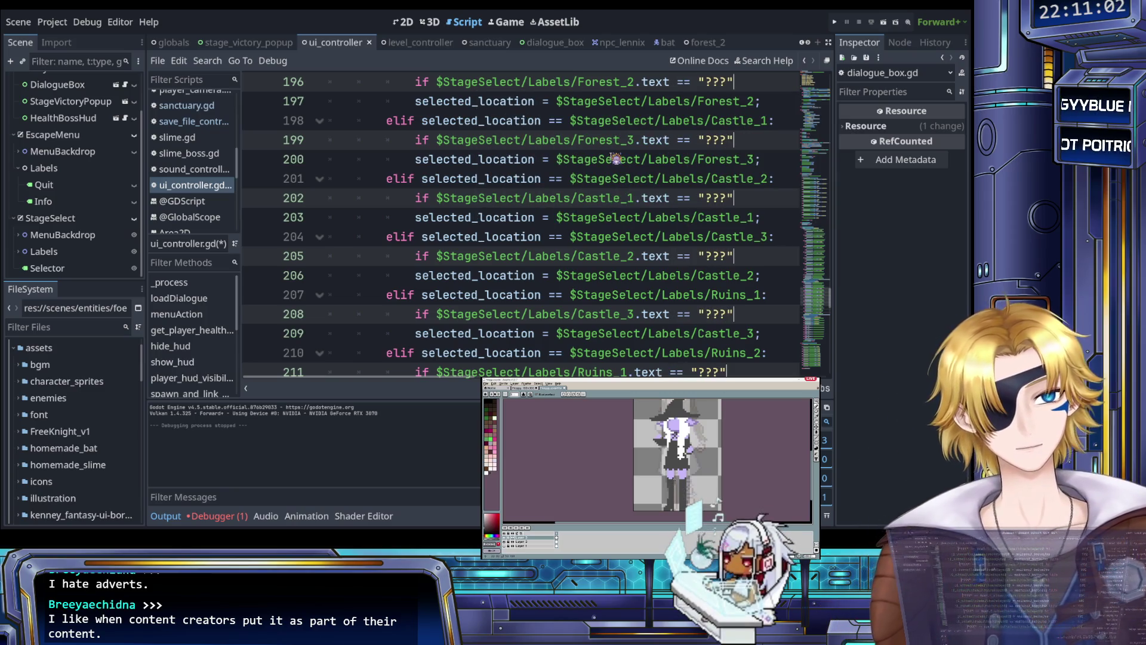
type(":")
key("Return")
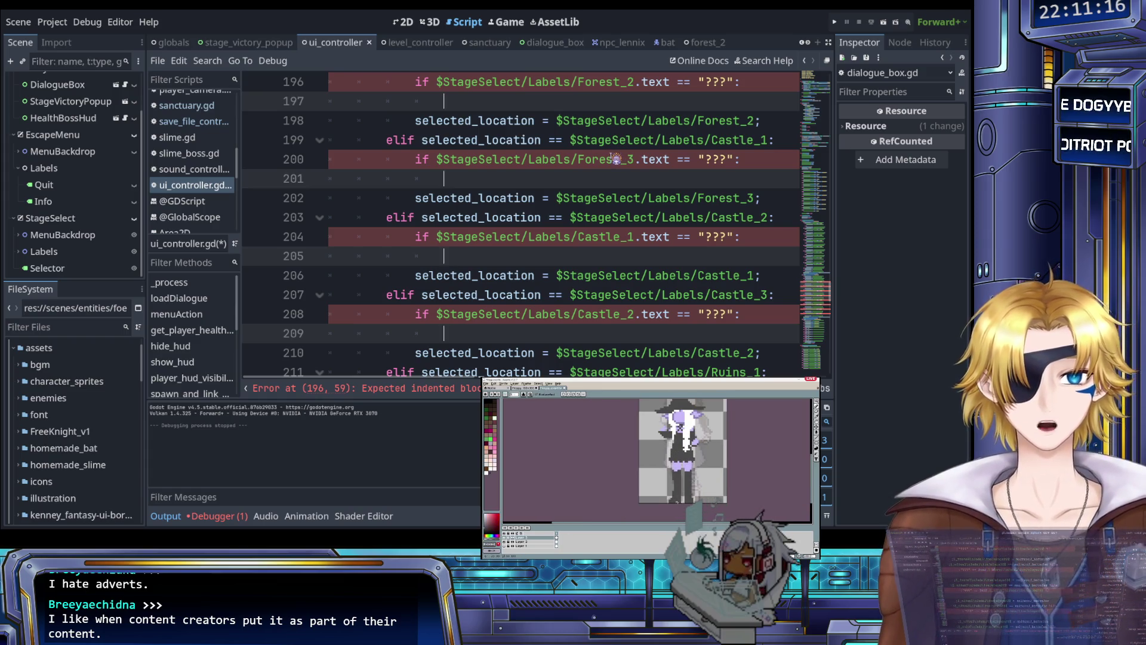
scroll(597, 174, "down", 15)
scroll(555, 185, "down", 5)
scroll(557, 184, "up", 4)
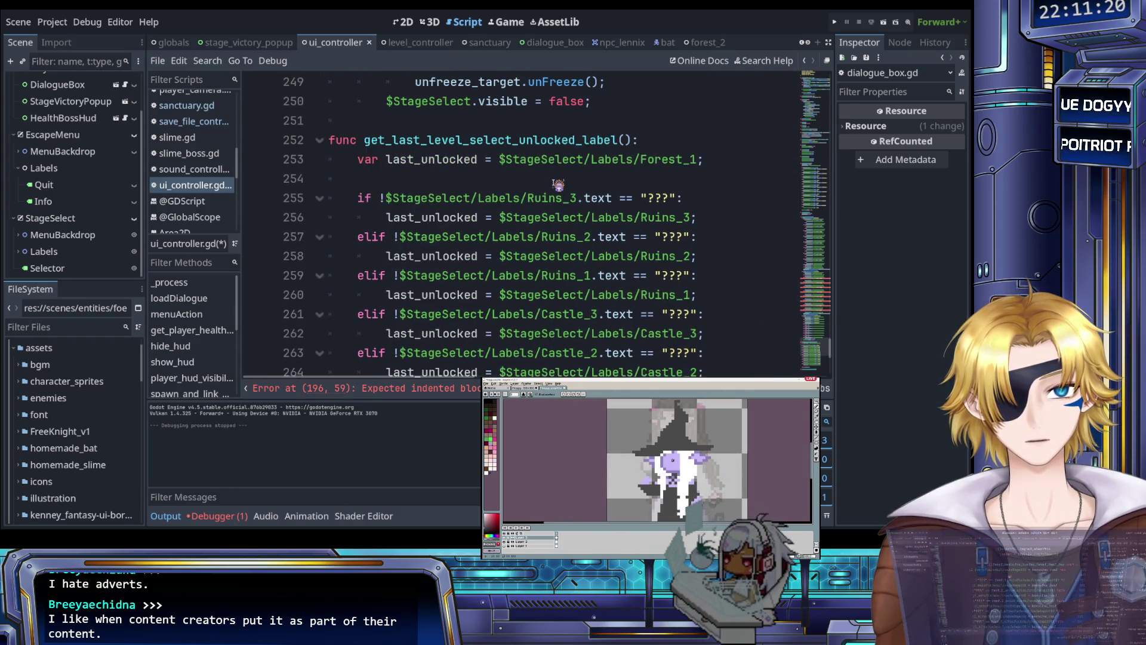
scroll(558, 185, "up", 14)
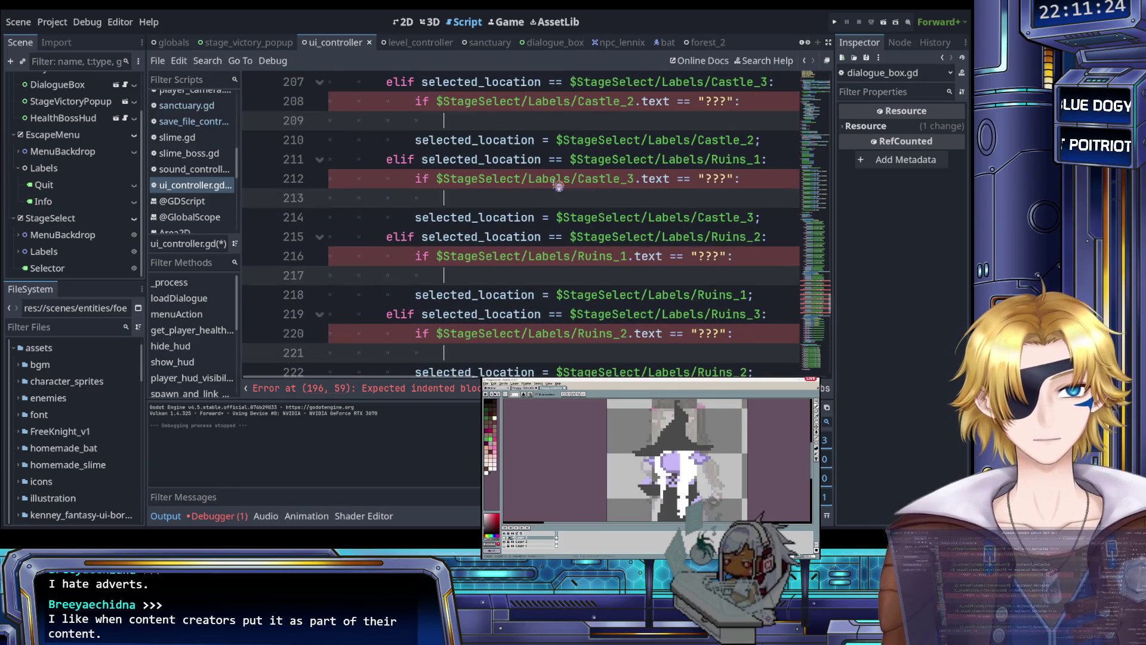
- Fill each "???" block with selected_location = get_last_level_select_unlocked_label(); and add a blank line above each fallback
type("sele")
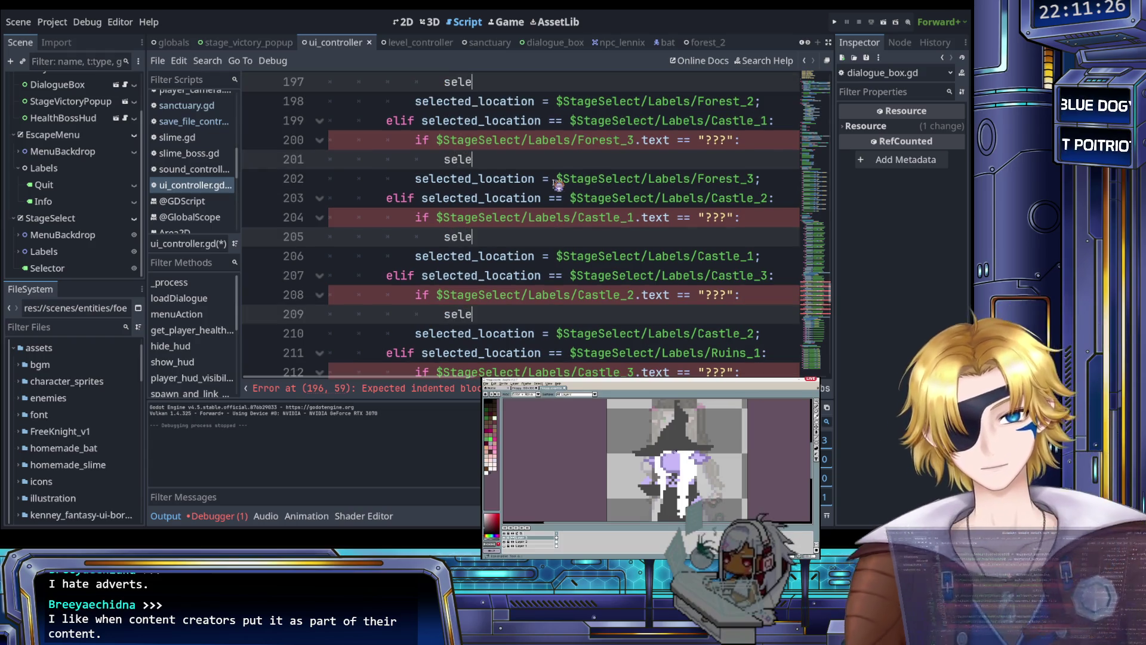
key("Return")
type("= get")
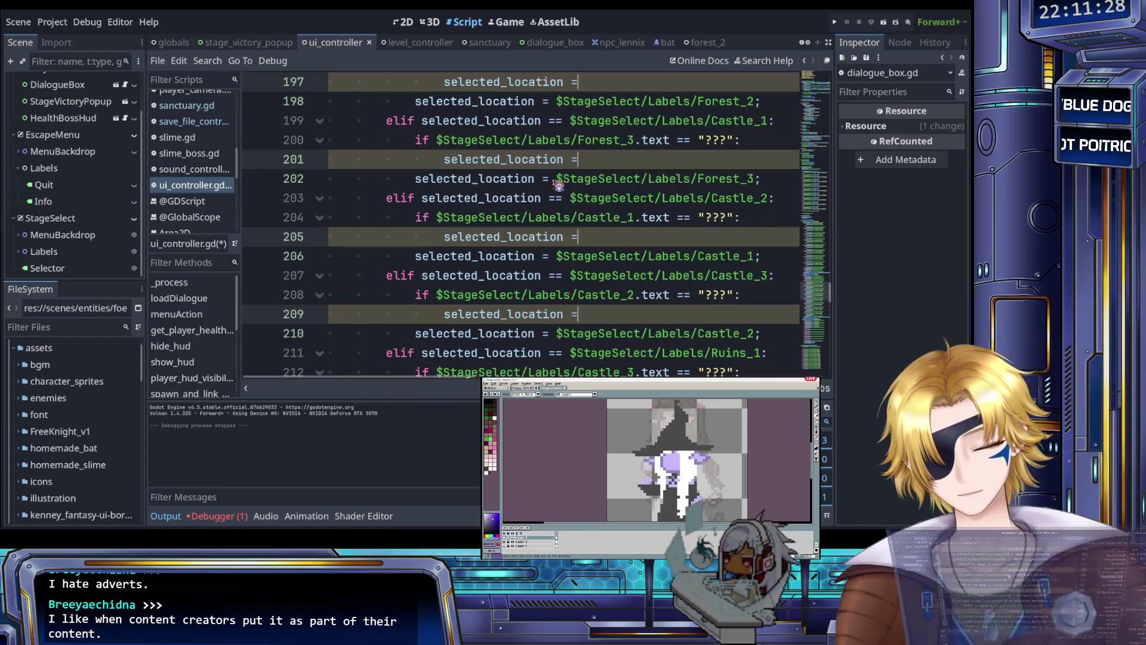
key("Return")
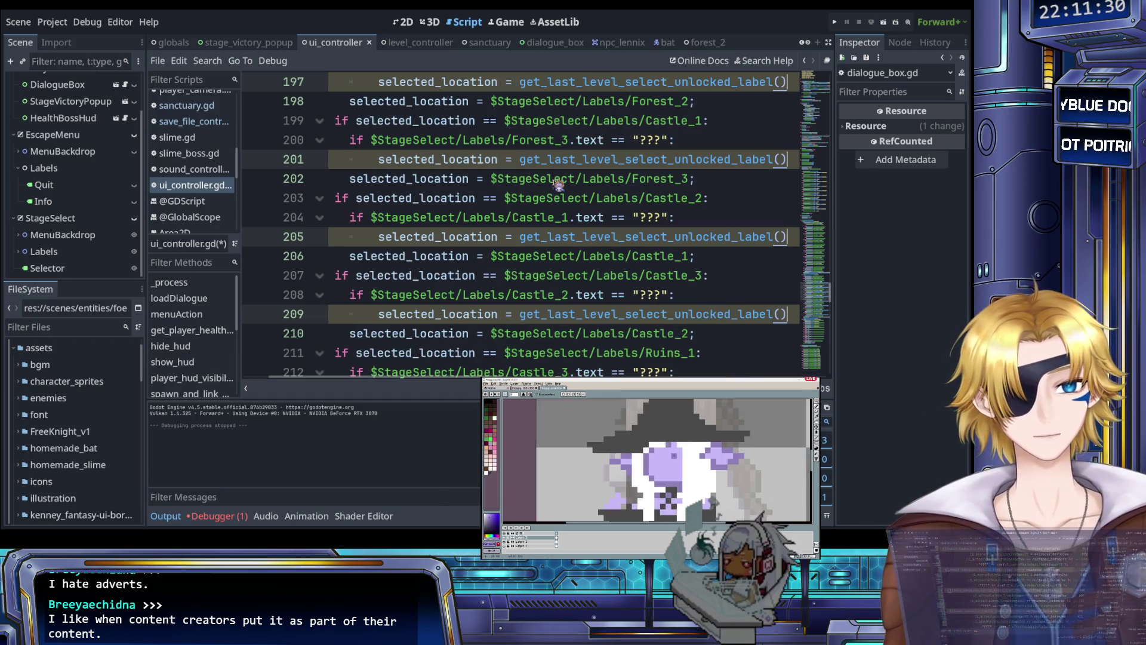
type(";")
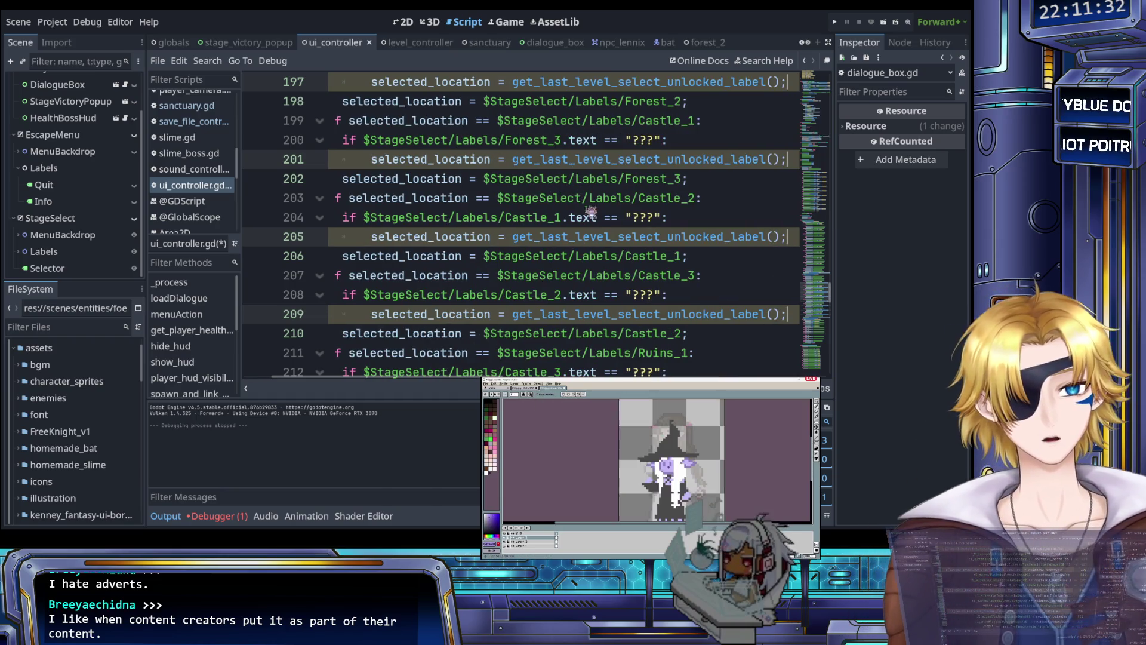
scroll(591, 237, "left", 2)
scroll(591, 237, "down", 5)
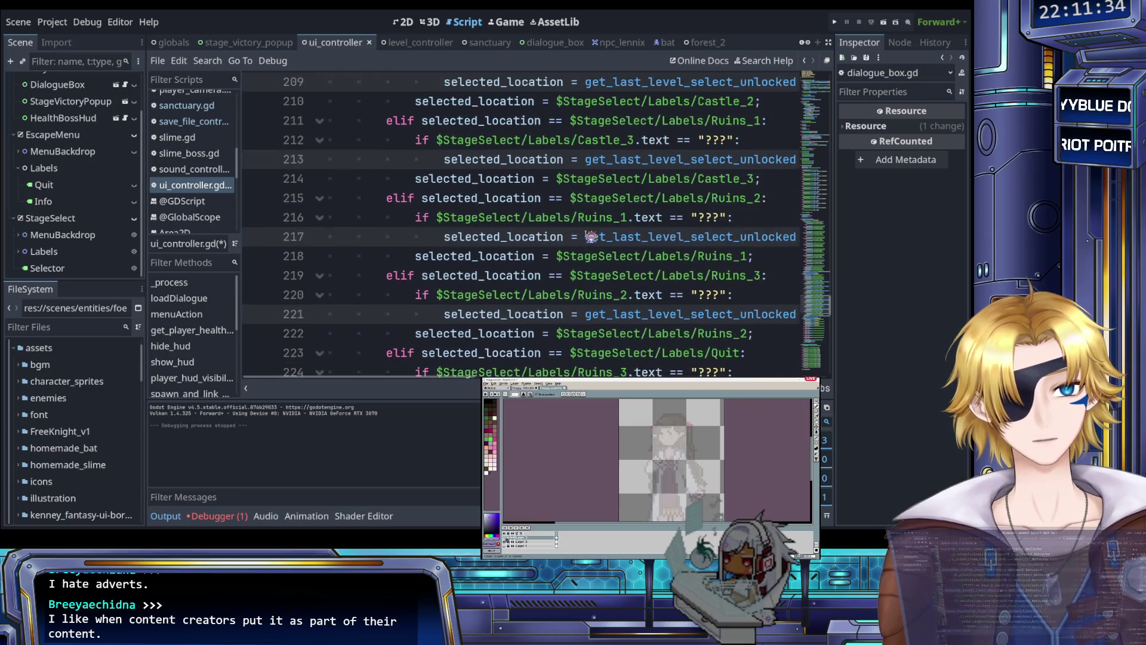
type(";")
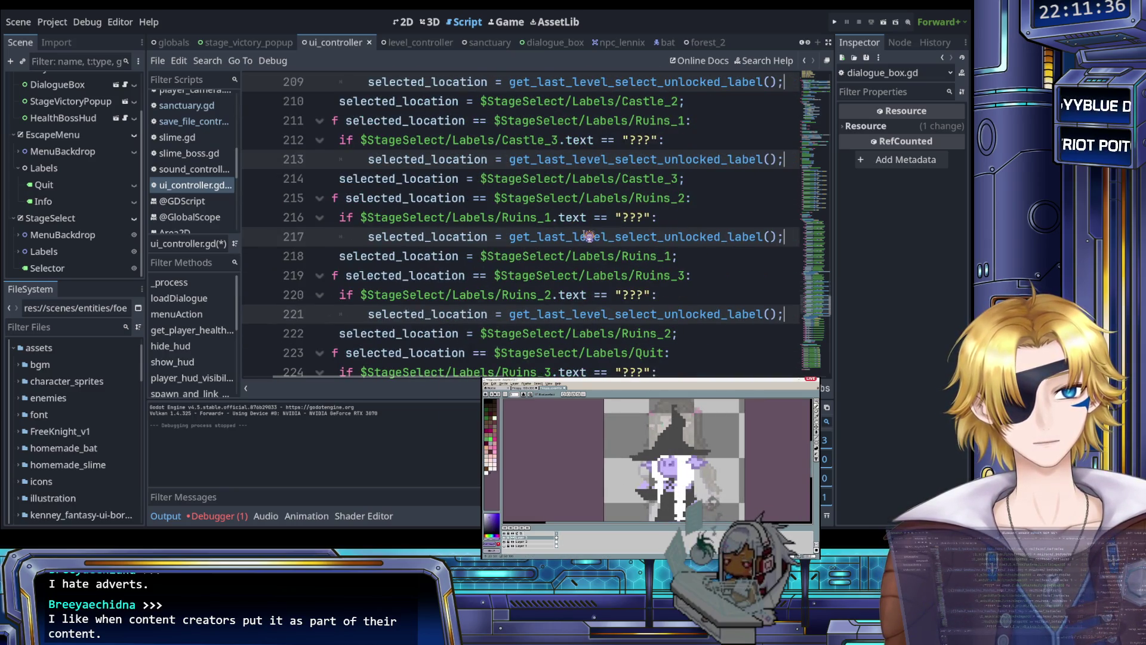
key("Up")
key("Up")
key("Up")
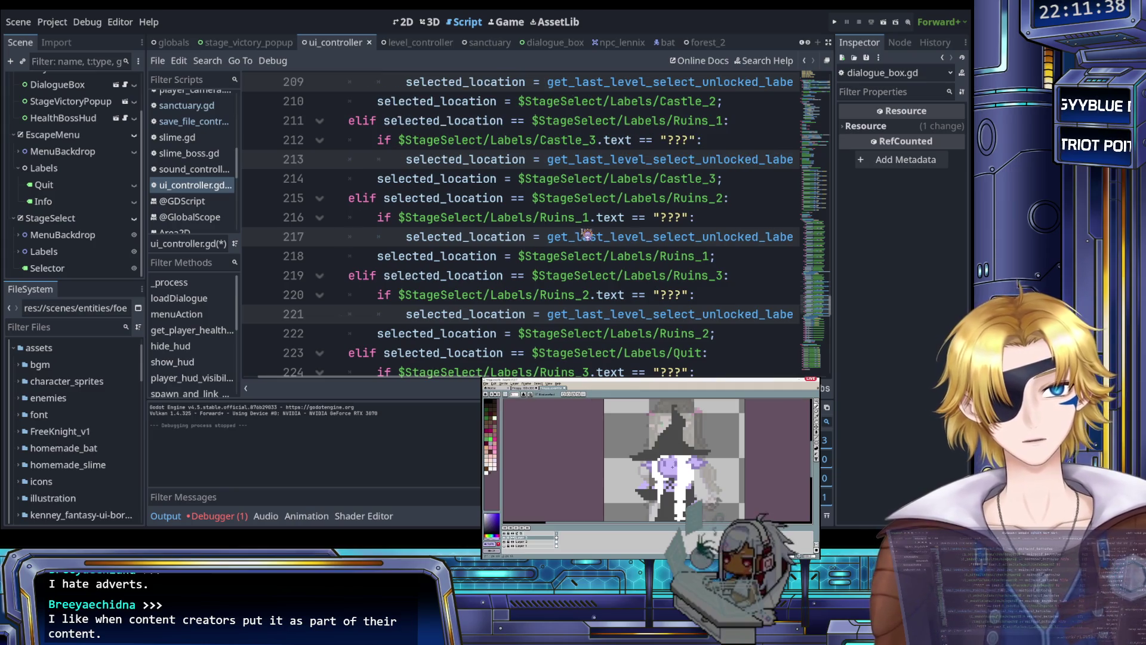
key("ctrl+shift+Return")
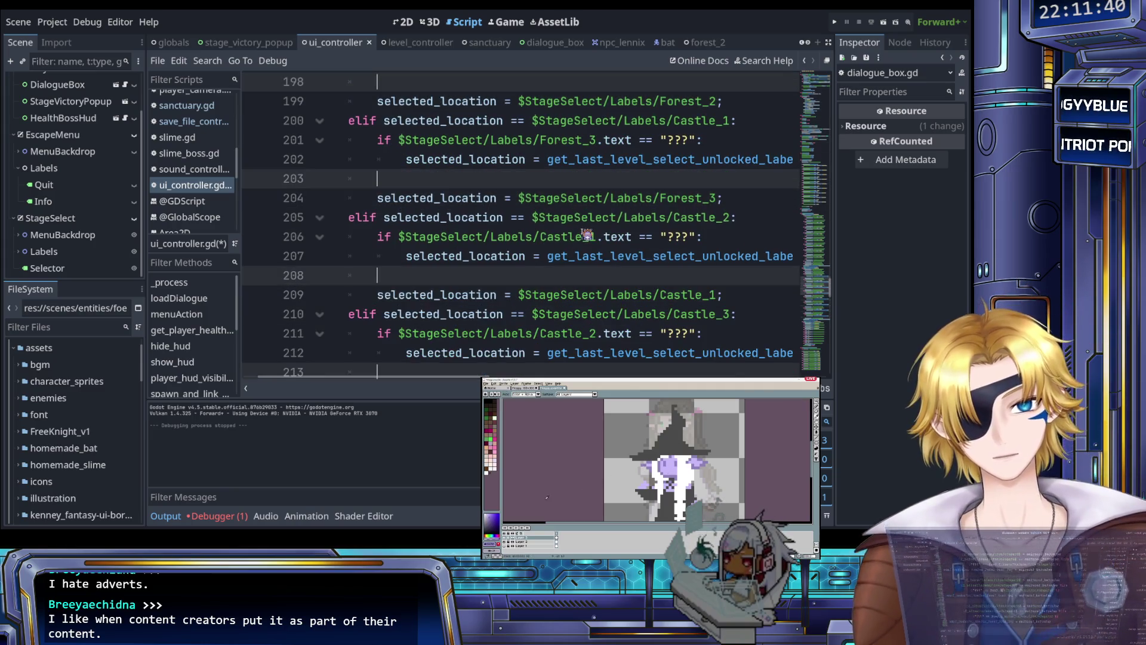
- Put each fallback assignment under a new else: and save ui_controller.gd
type("else:")
key("Down")
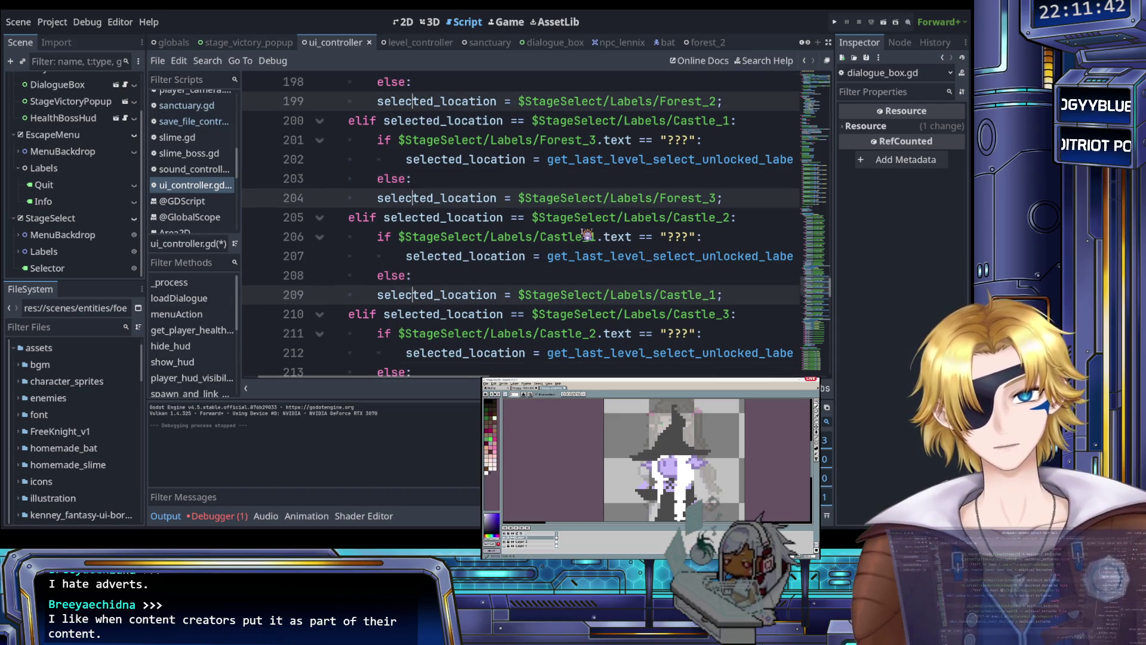
key("Tab")
key("Escape")
left_click(540, 179)
key("ctrl+s")
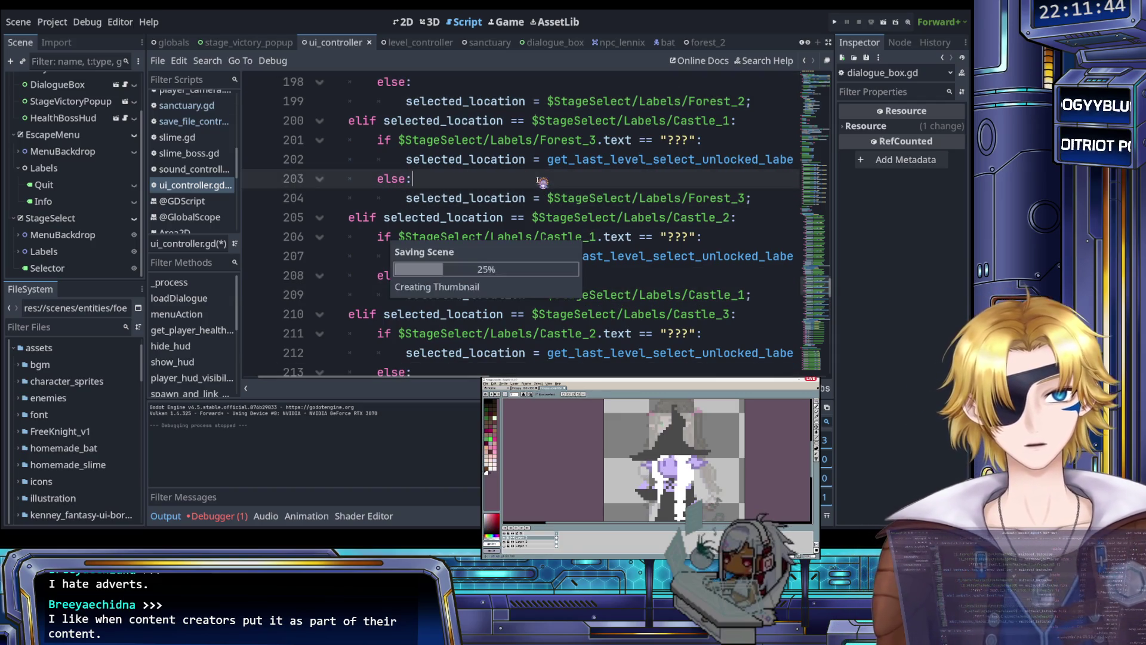
- Run the project and walk the knight right into the stage-select trigger
scroll(571, 194, "up", 6)
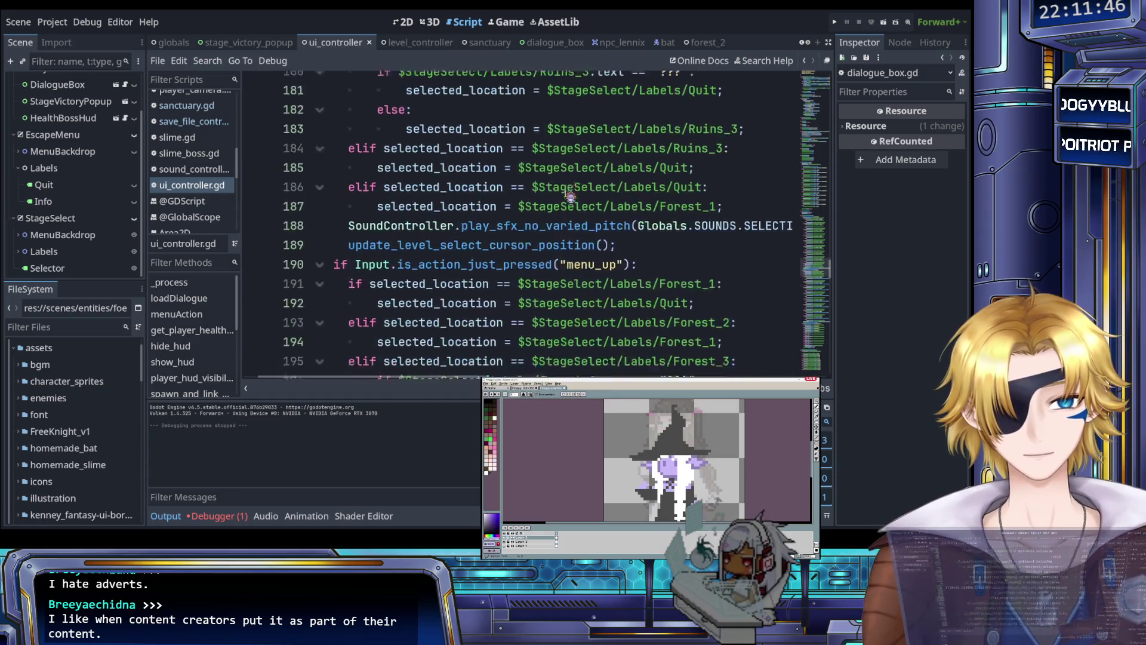
scroll(570, 197, "down", 8)
scroll(569, 197, "down", 3)
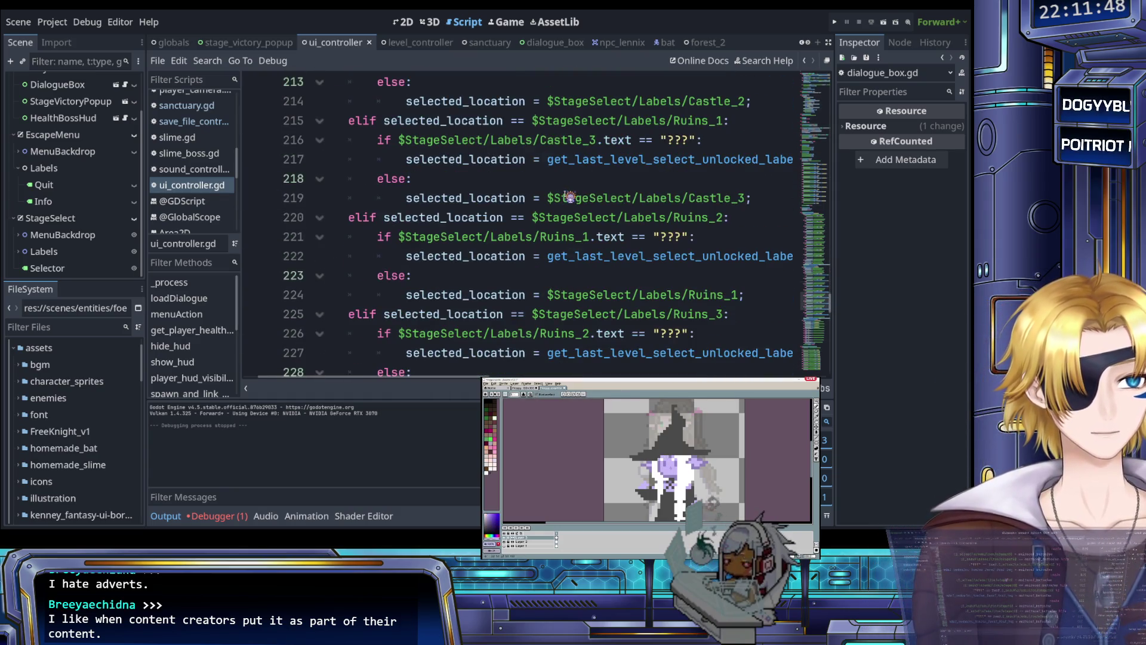
scroll(568, 197, "down", 2)
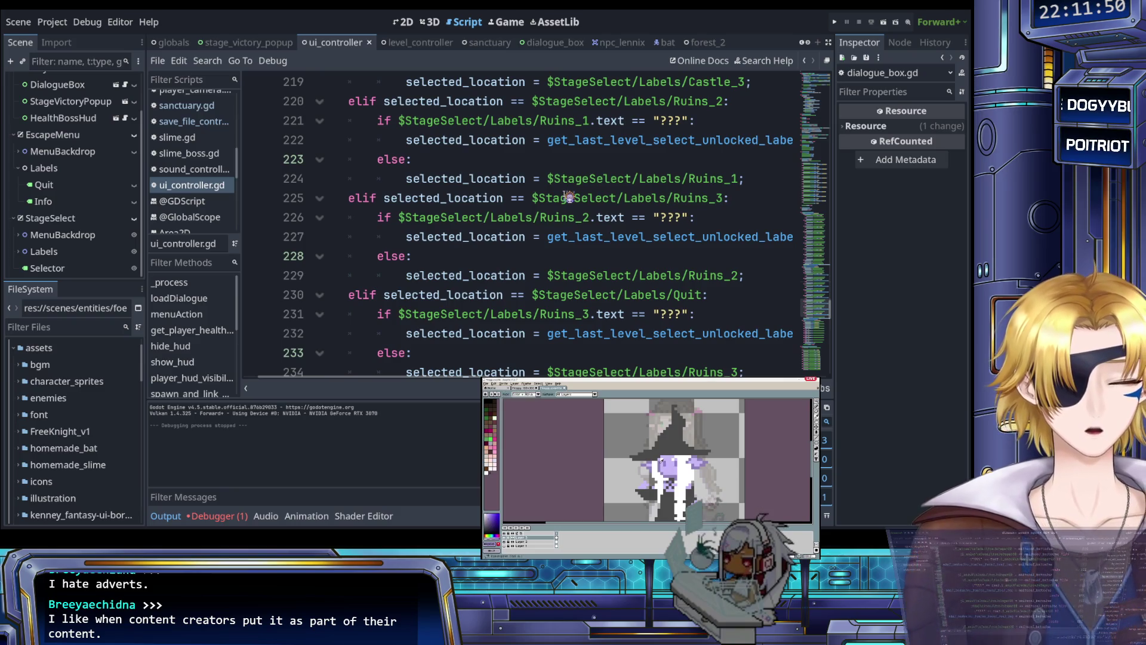
left_click(834, 22)
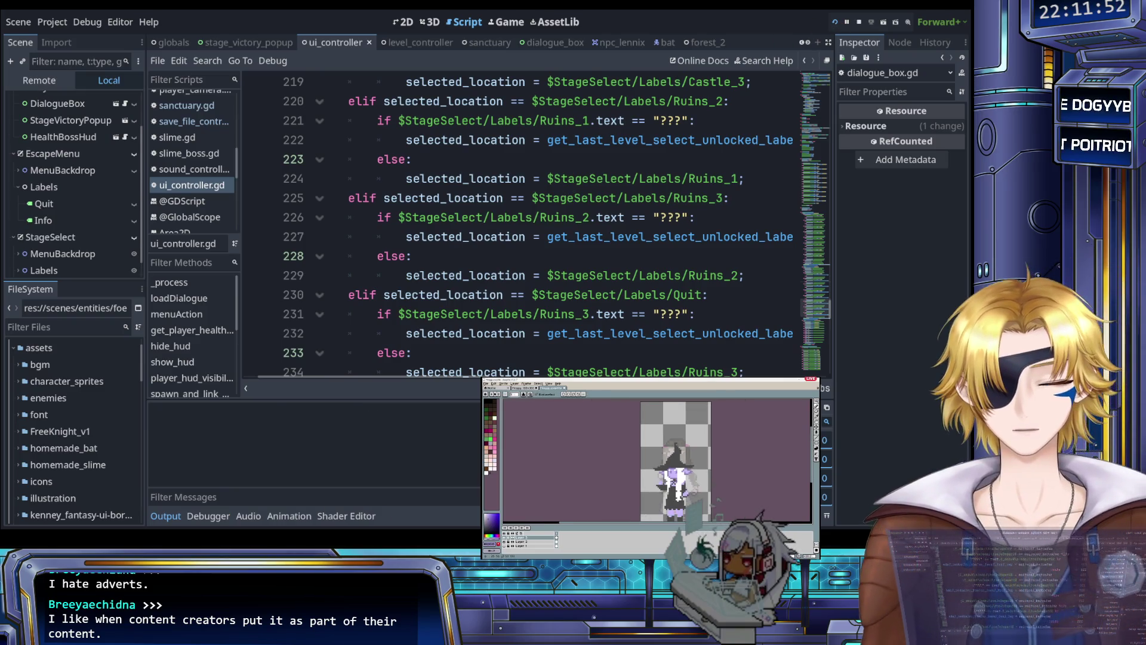
key("Right")
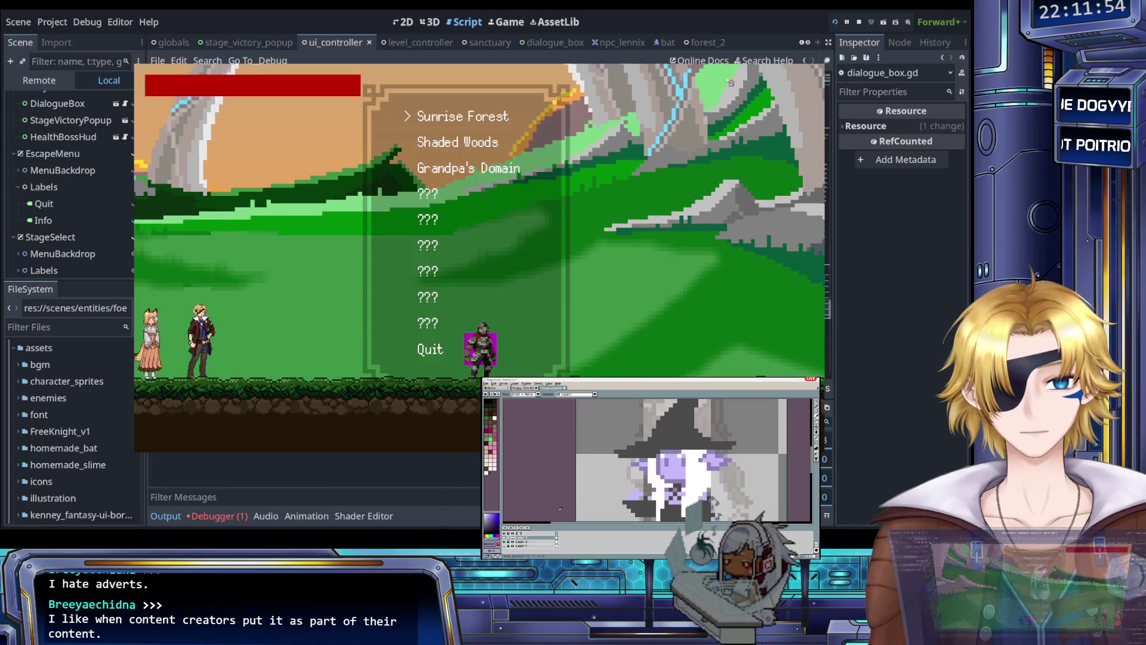
- Cycle the stage-select cursor down to Quit and back, then enter Shaded Woods
key("Down")
key("Down")
key("Up")
key("Up")
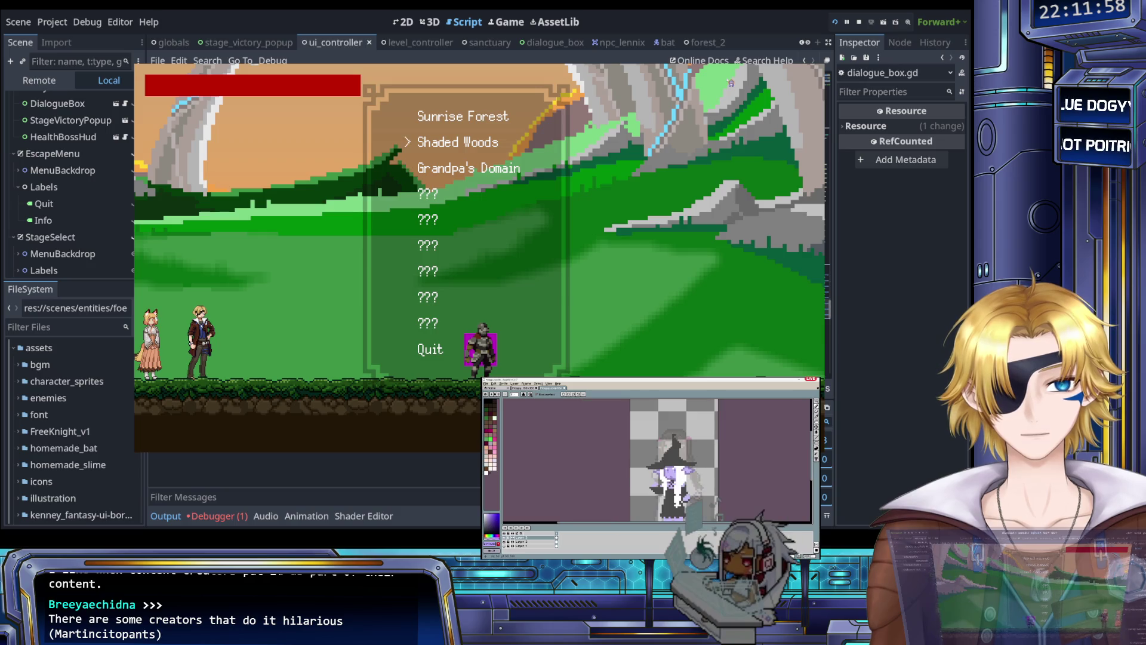
key("Down")
key("Down")
key("Up")
key("Up")
key("Return")
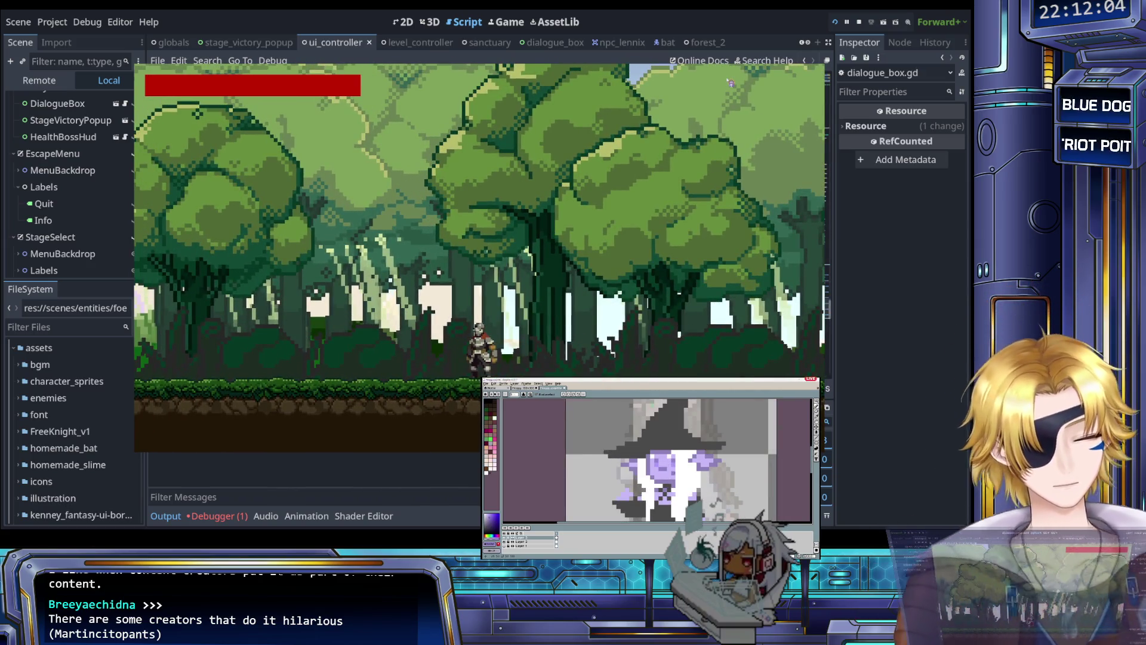
- Fight slimes through the forest toward the slime king, then stop the test run
key("Left")
key("j")
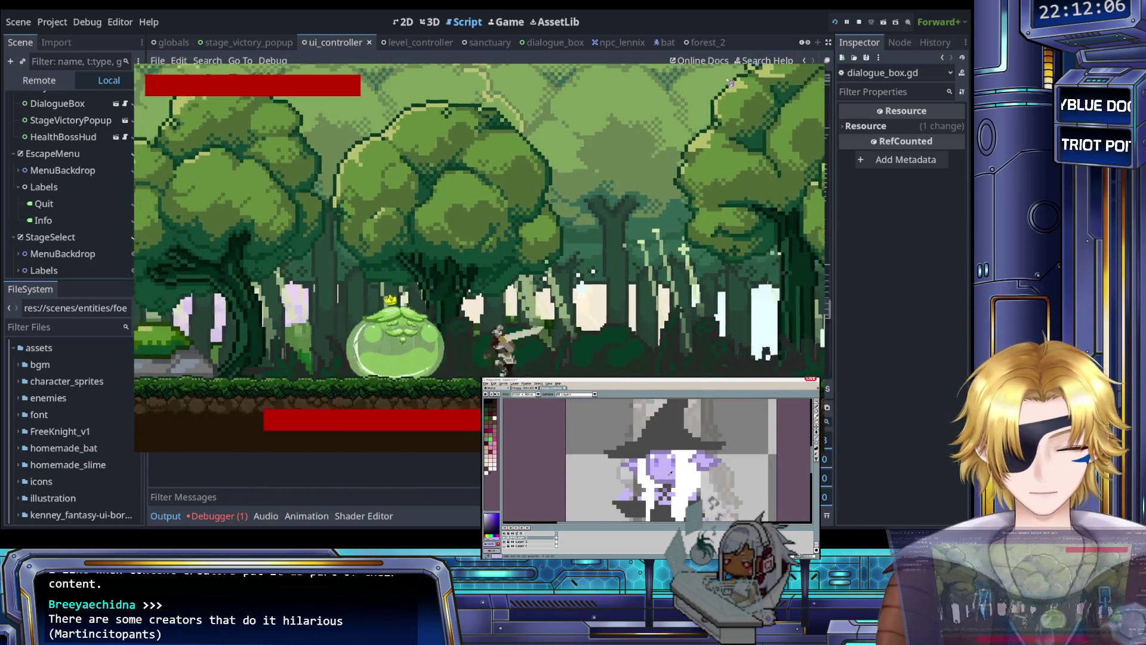
key("j")
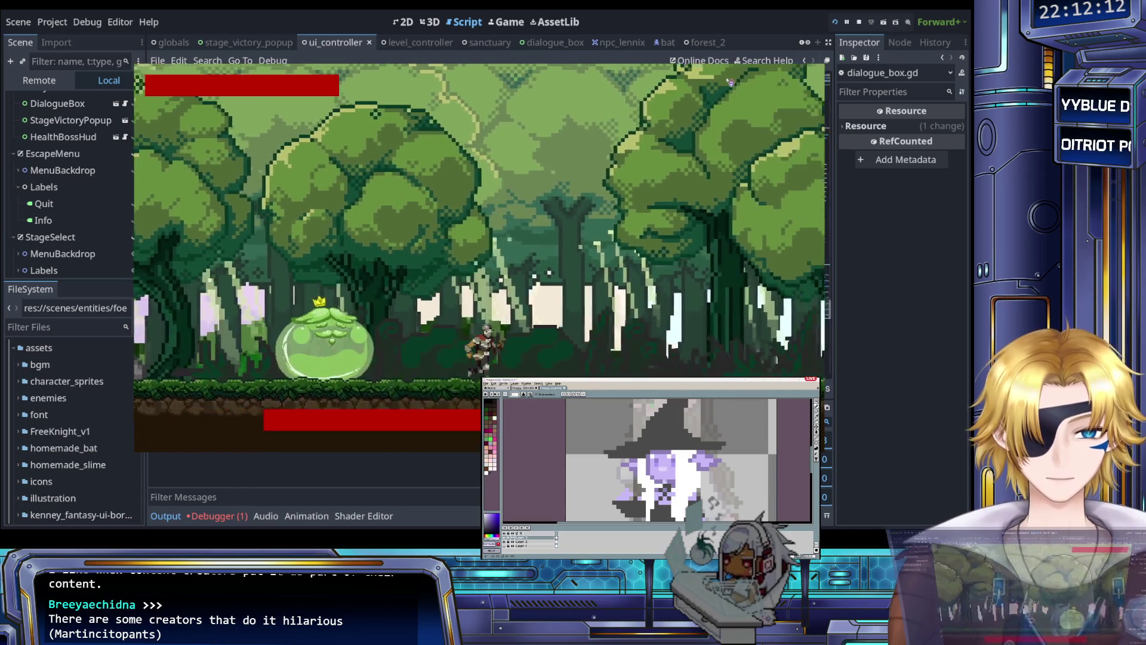
key("d")
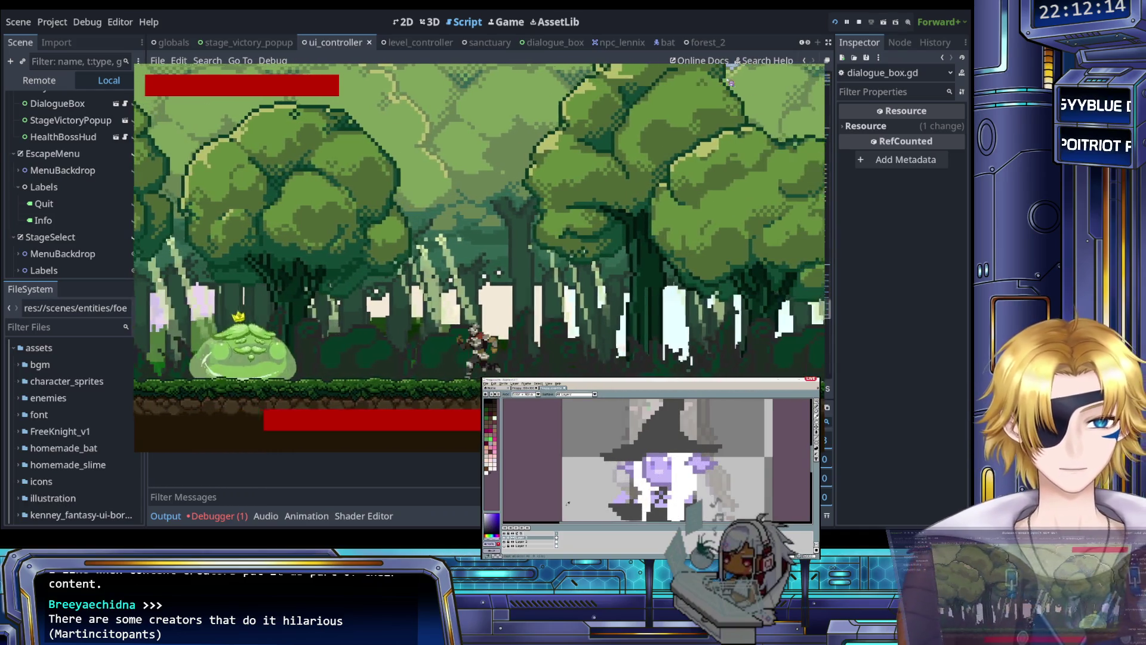
key("a")
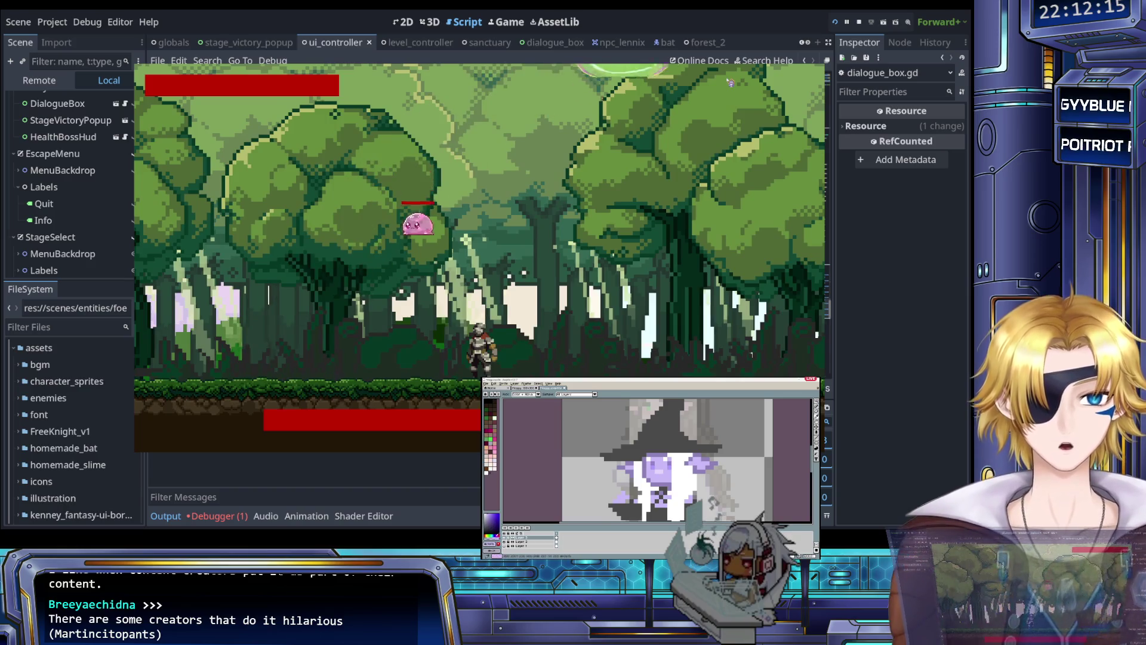
key("d")
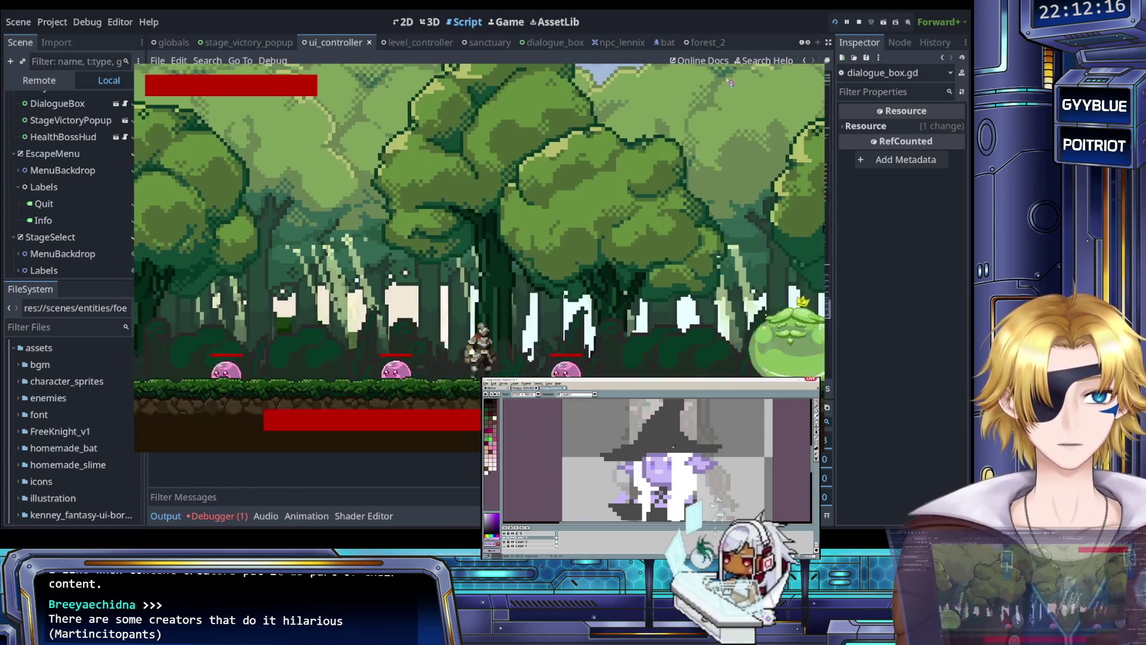
key("d")
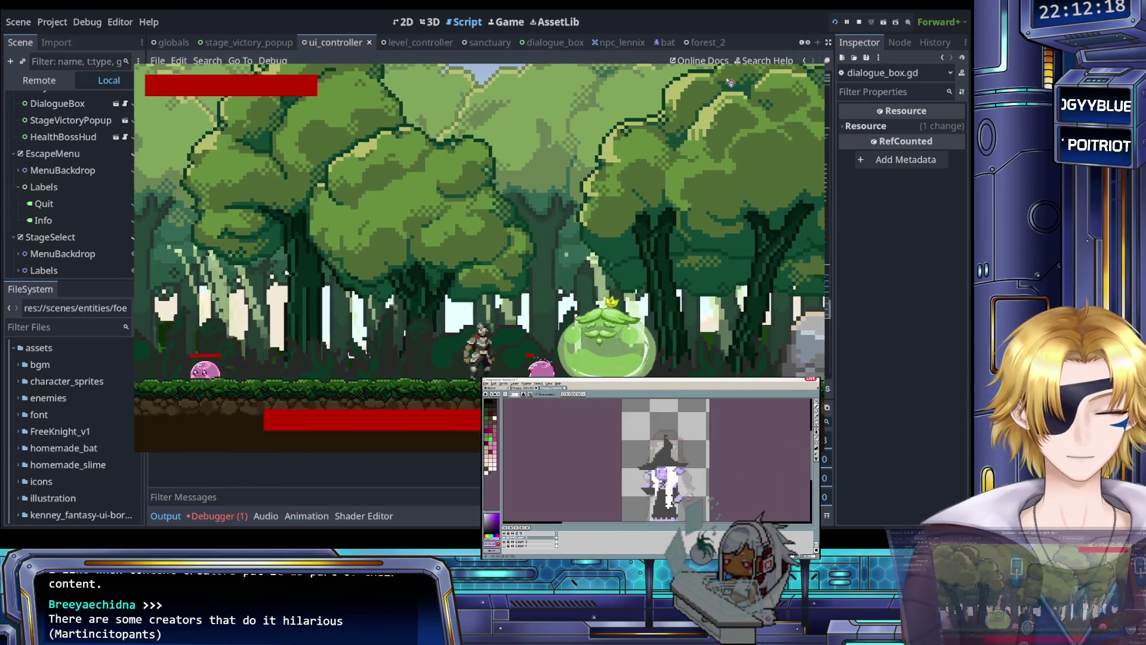
key("d")
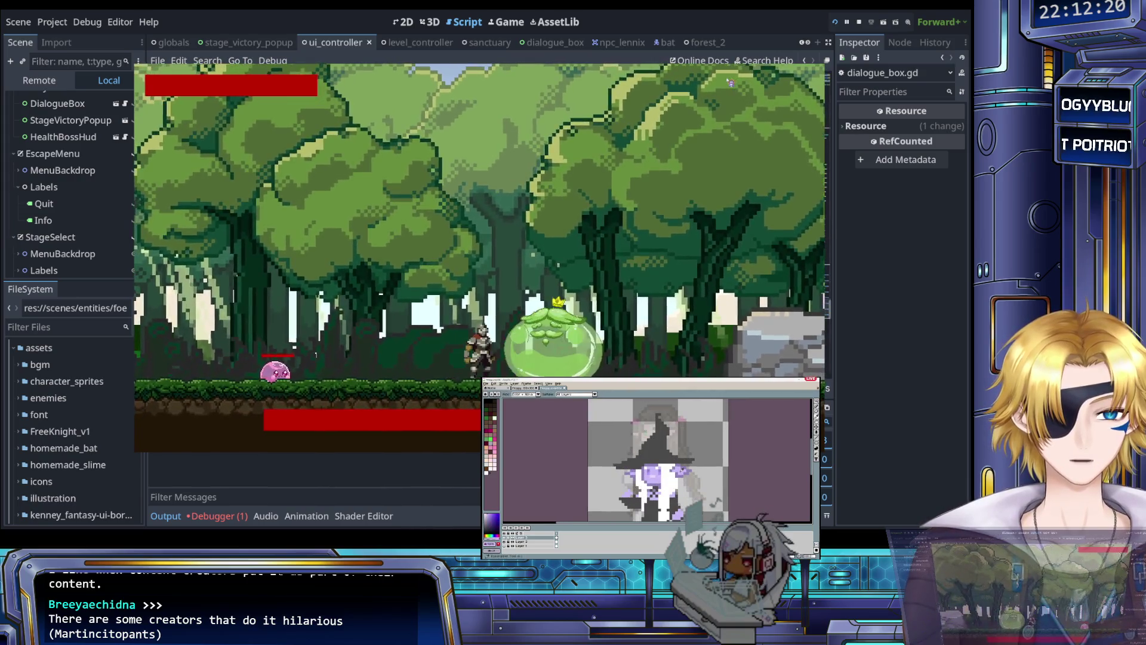
key("j")
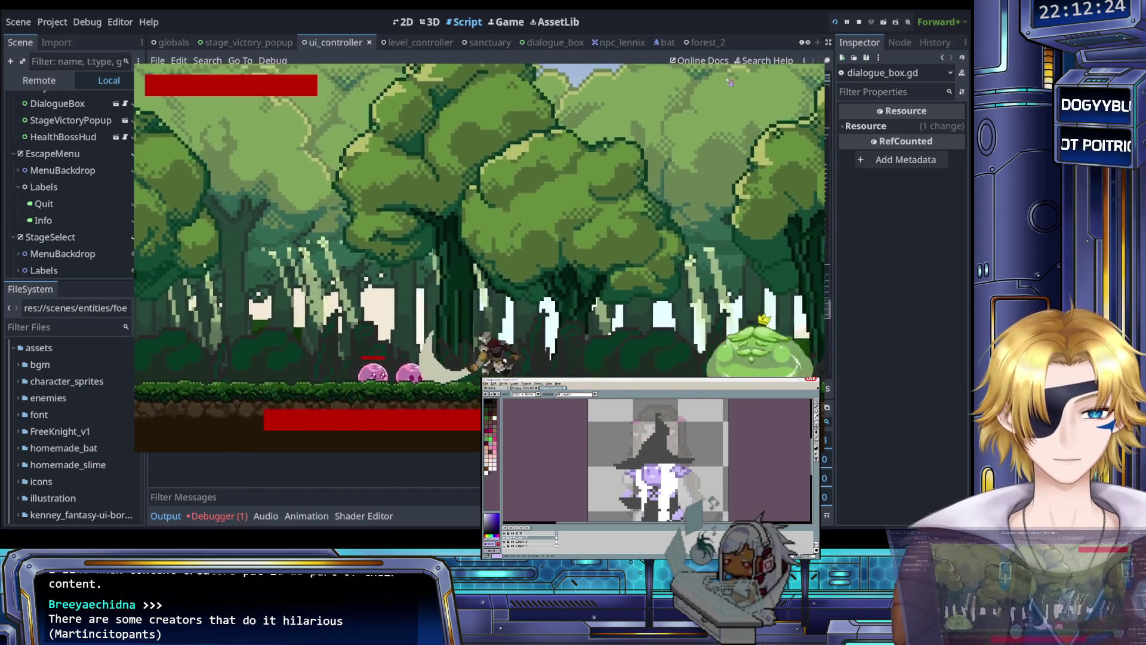
key("a")
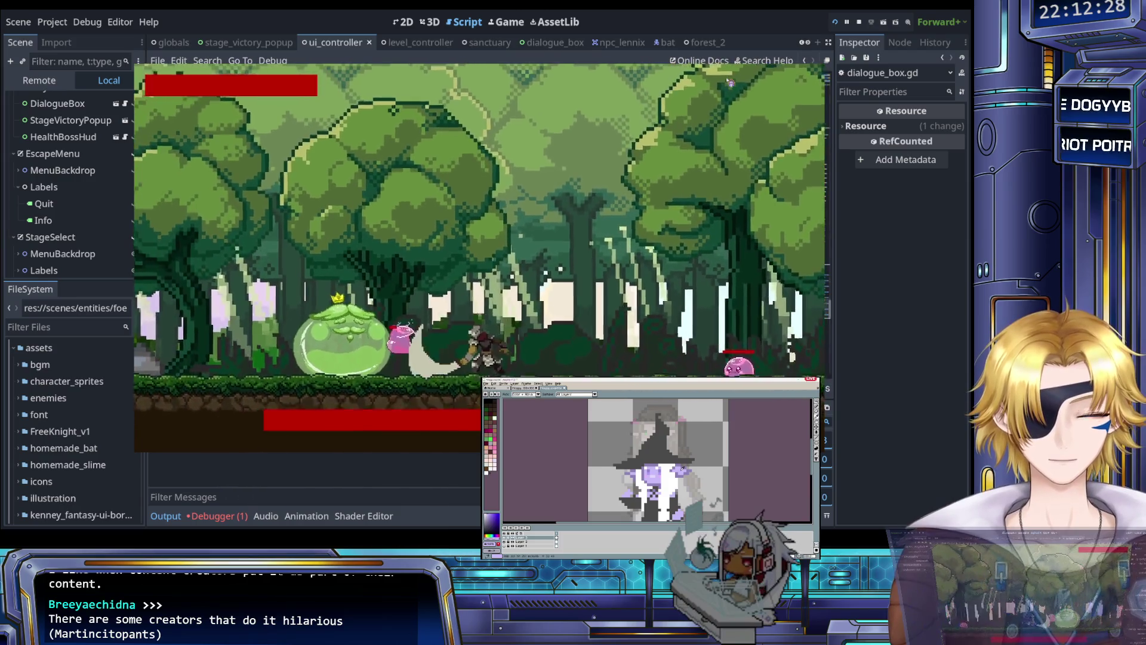
key("d")
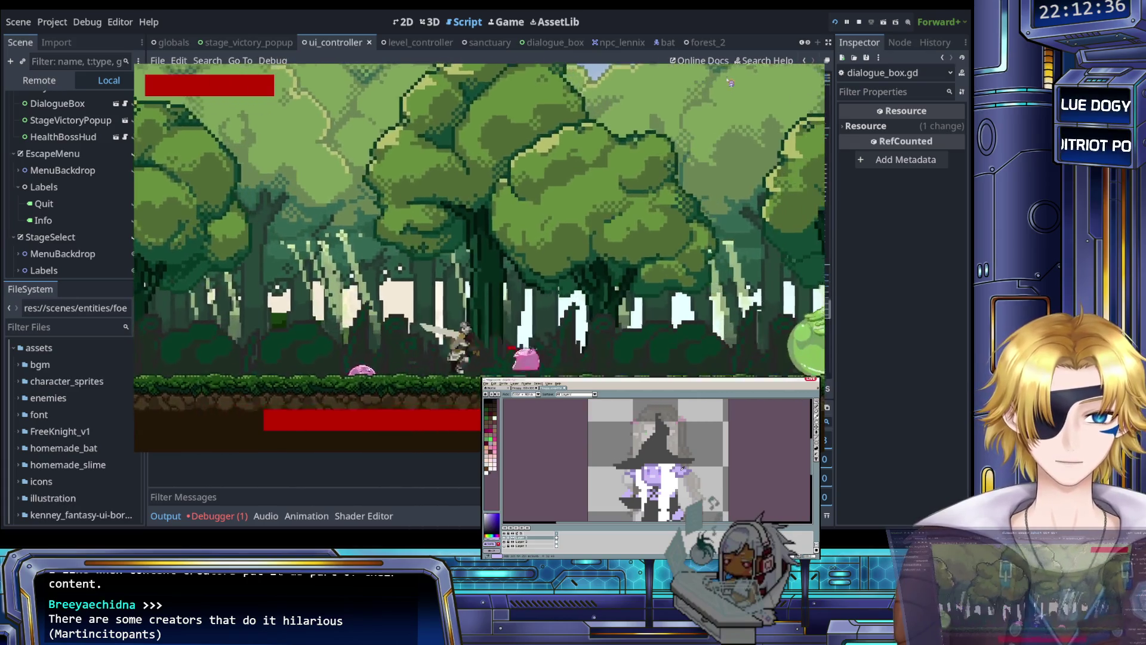
key("d")
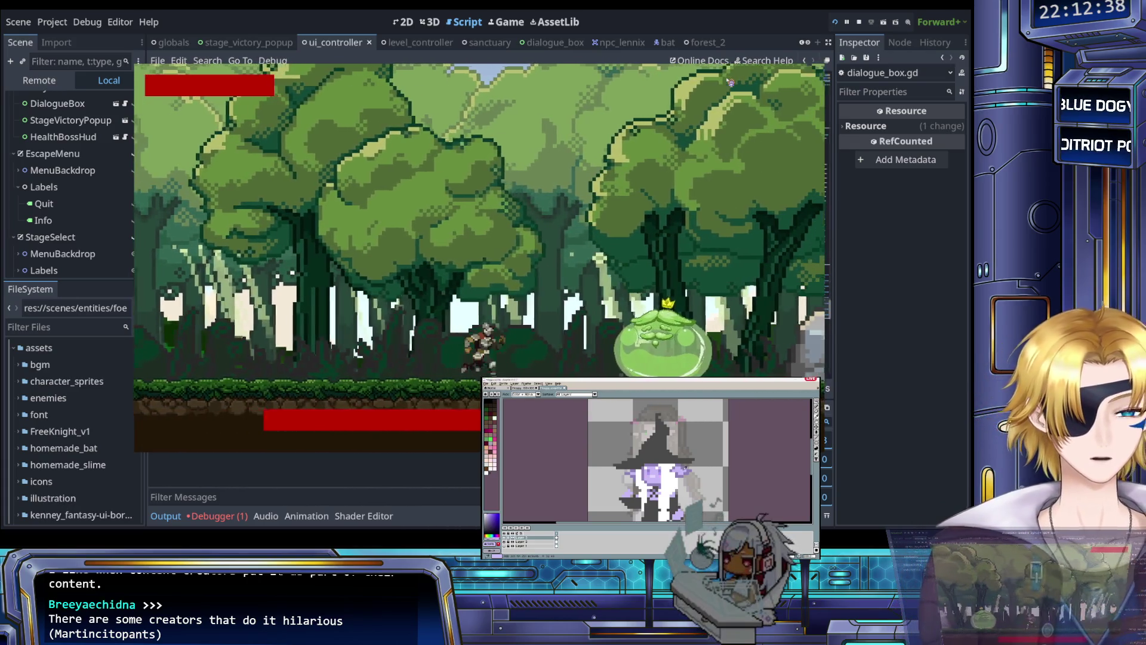
key("Escape")
key("F8")
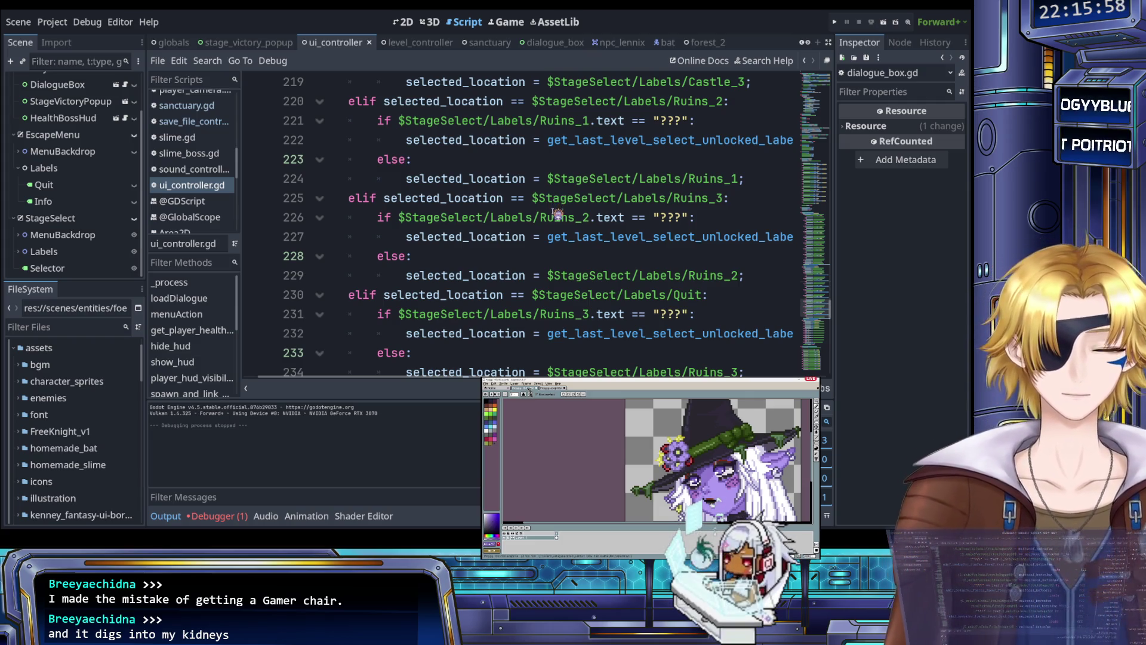
left_click(534, 236)
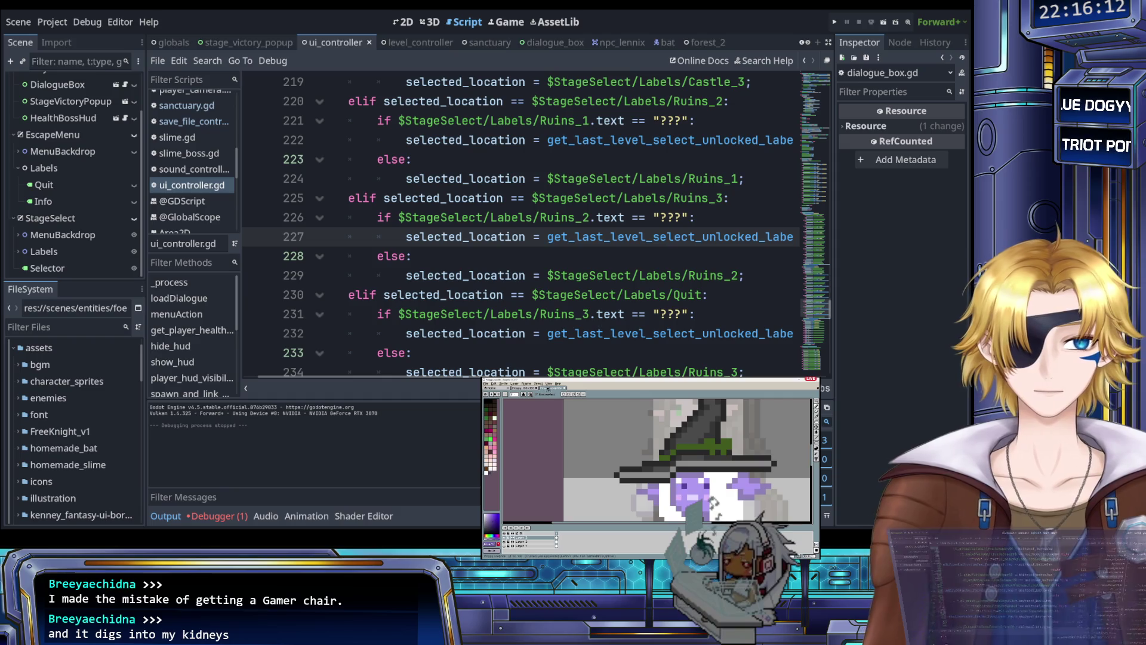
- Place the caret on line 230's Quit branch, run the project, and choose Start Game
left_click(533, 294)
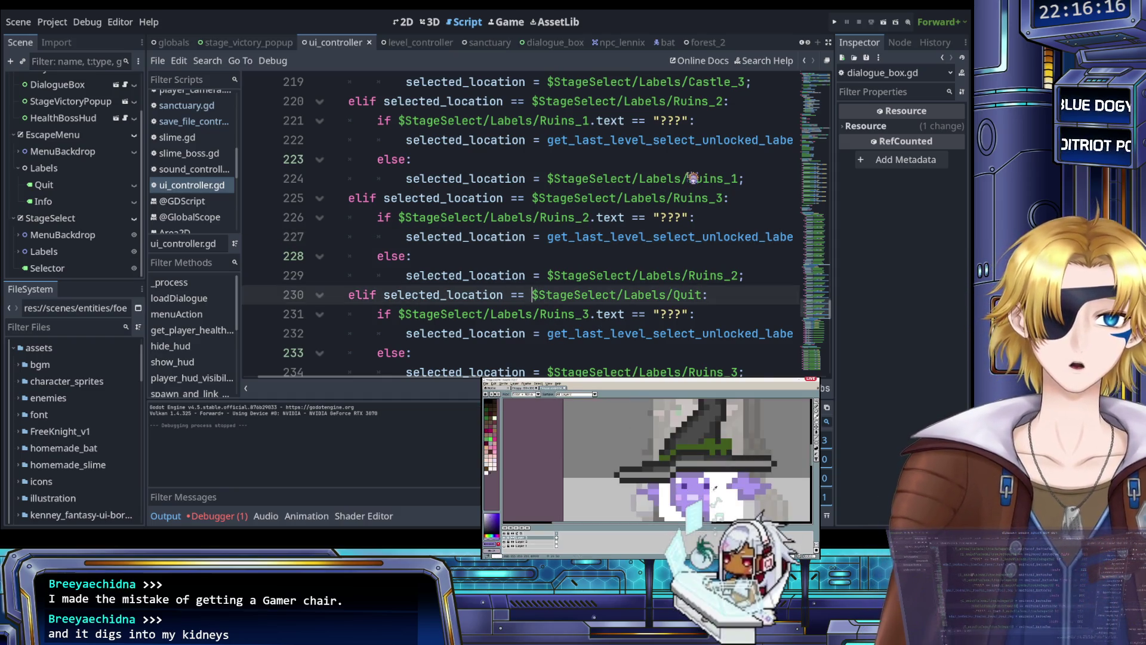
left_click(833, 22)
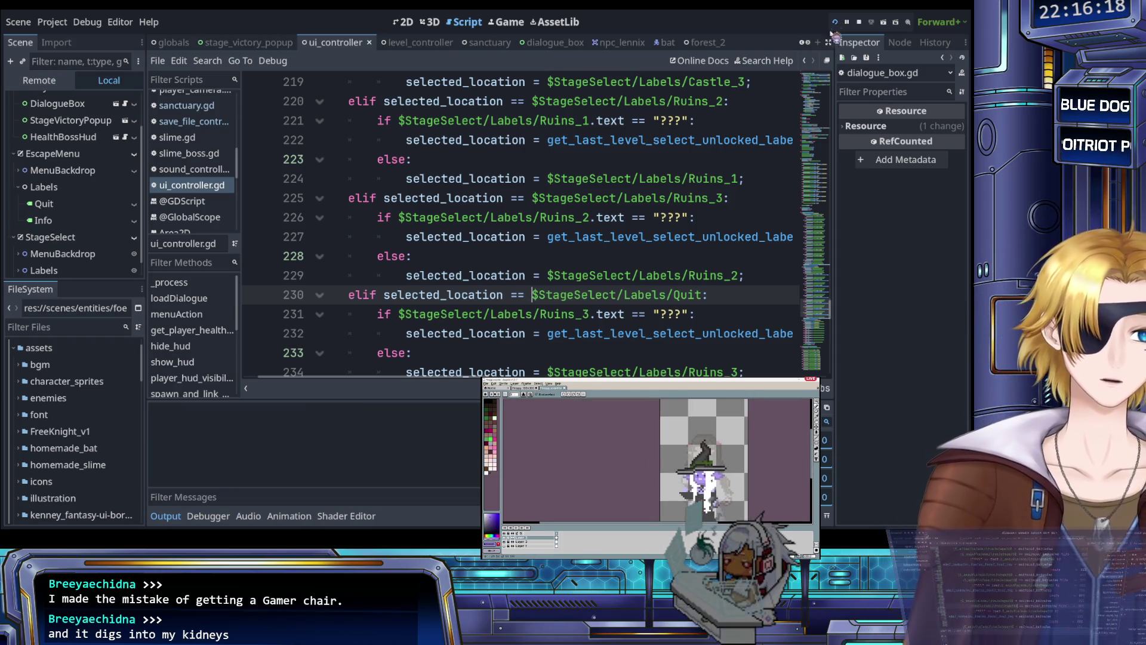
key("Return")
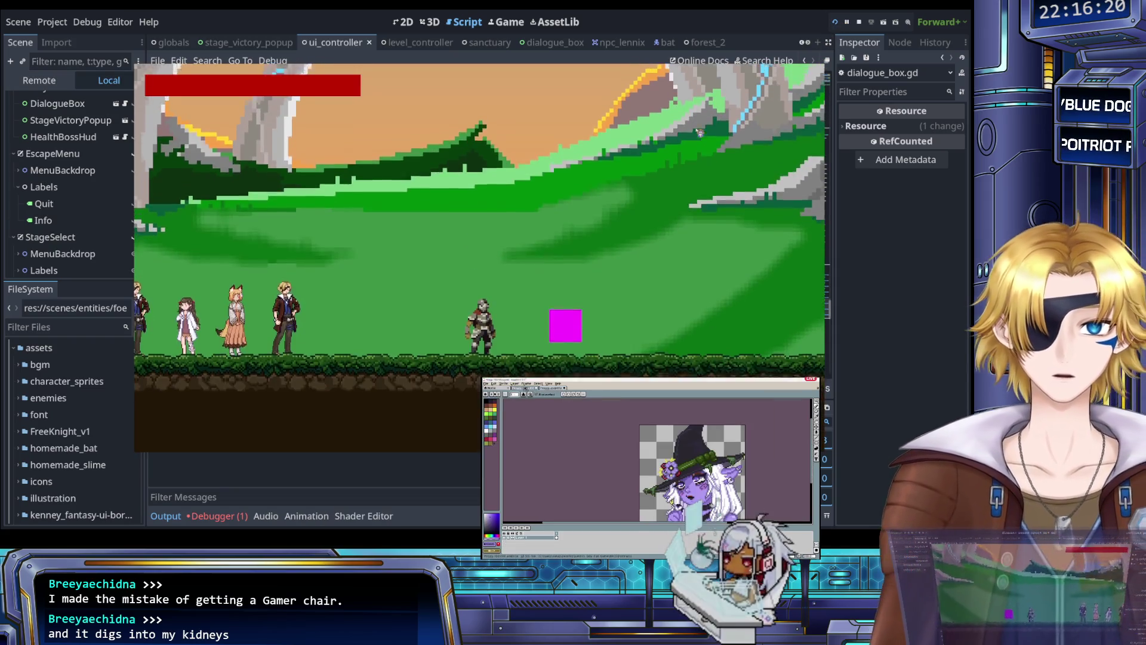
- Walk onto the magenta trigger and close the stage-select menu by choosing Quit
key("Right")
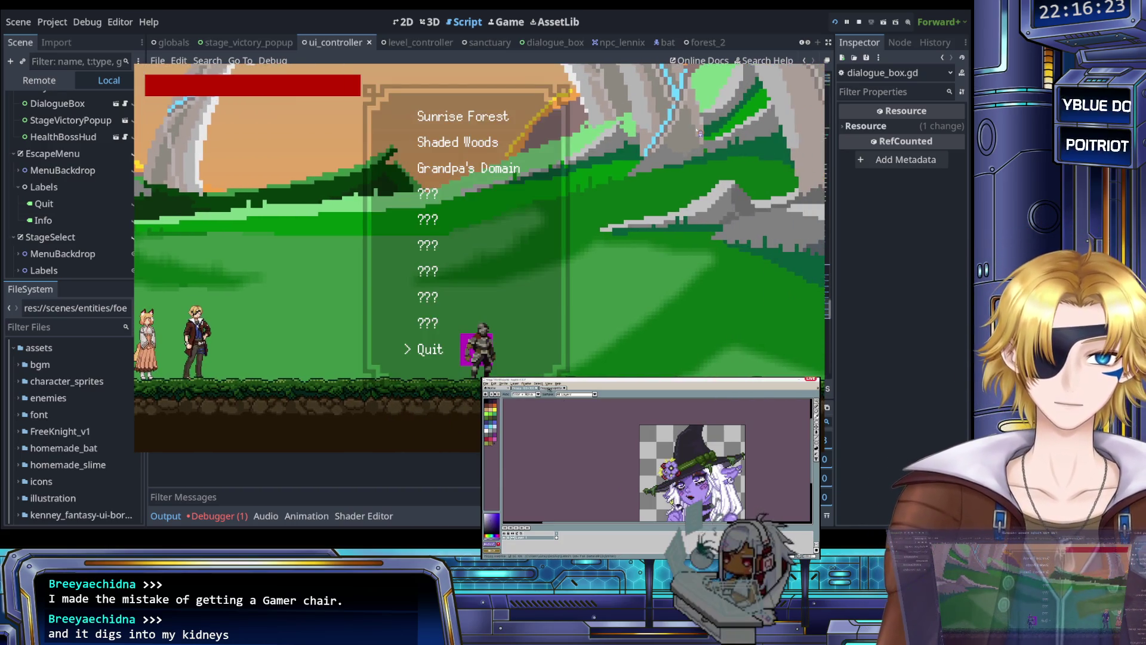
key("Down")
key("Down")
key("Down")
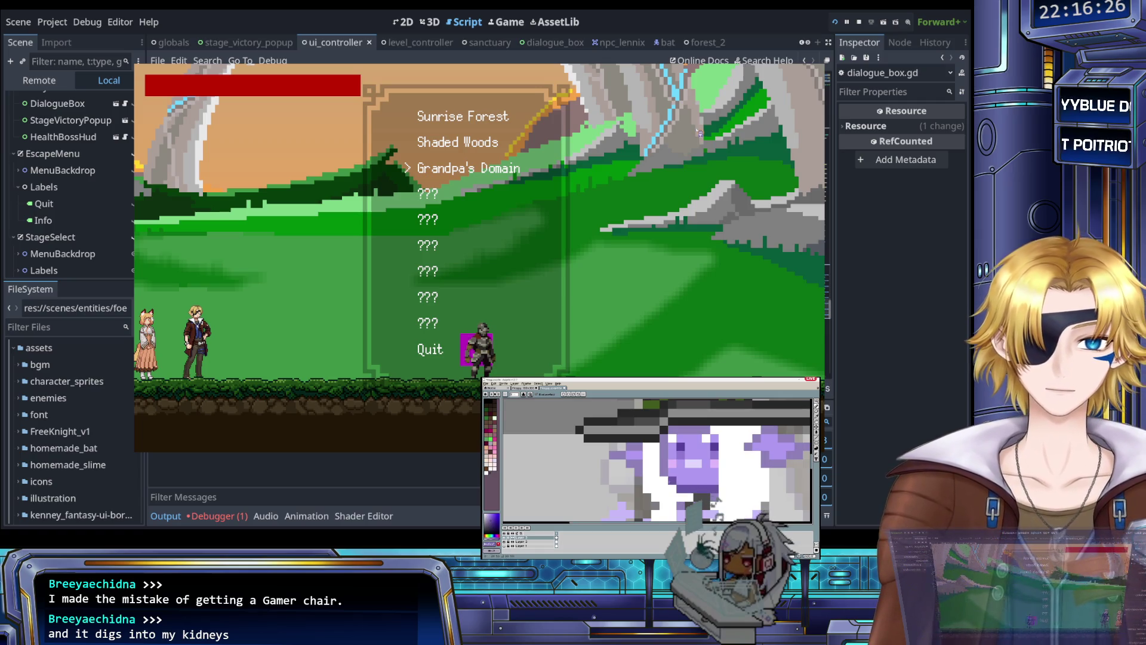
key("Return")
- Run the knight left and right, then quit the game from the Escape prompt
key("Left")
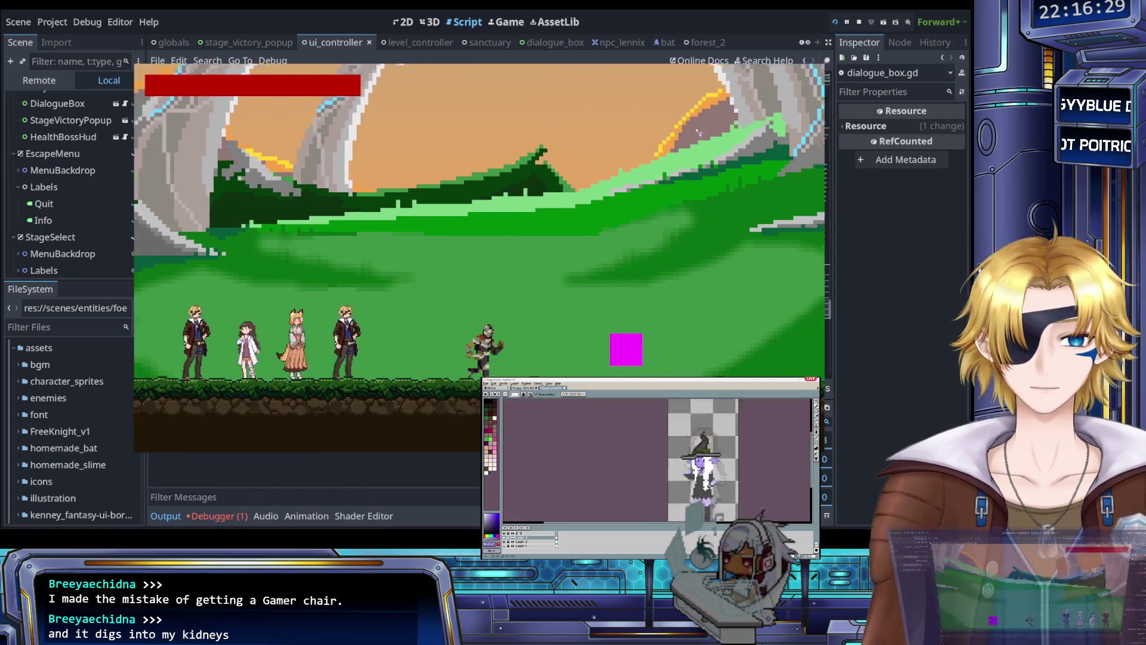
key("Left")
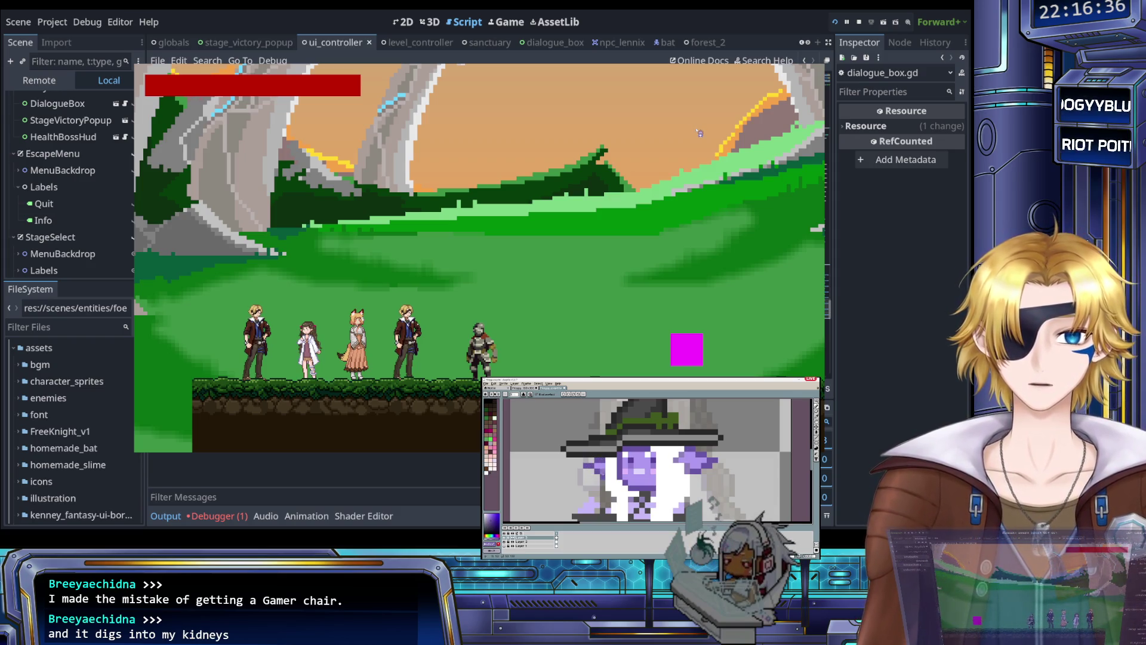
key("Right")
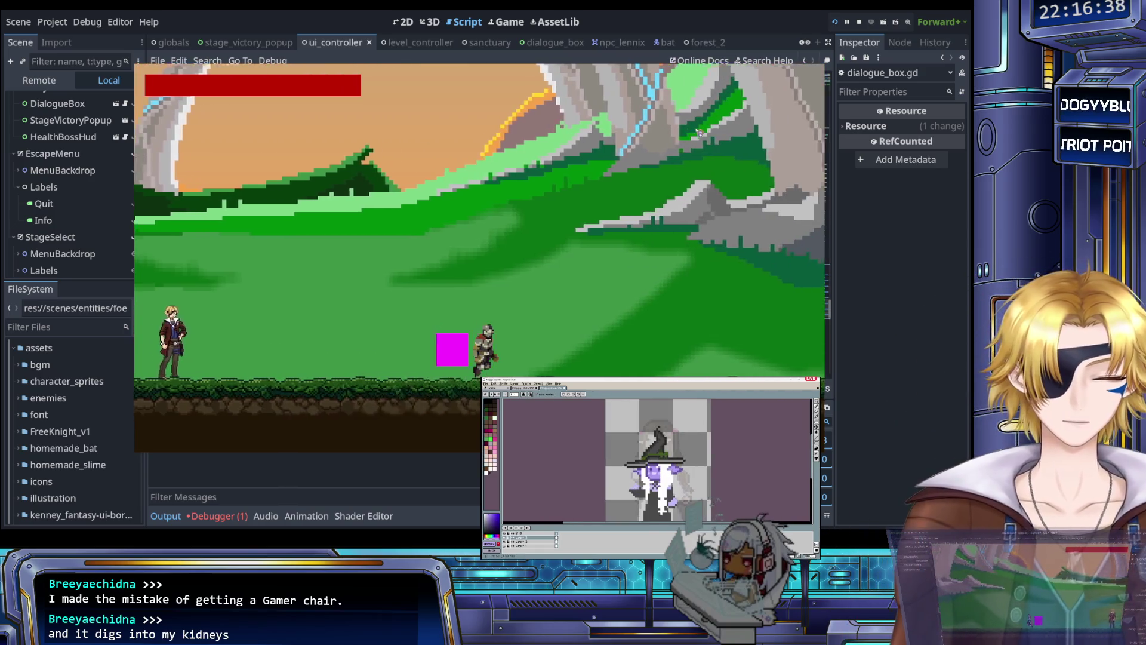
key("Left")
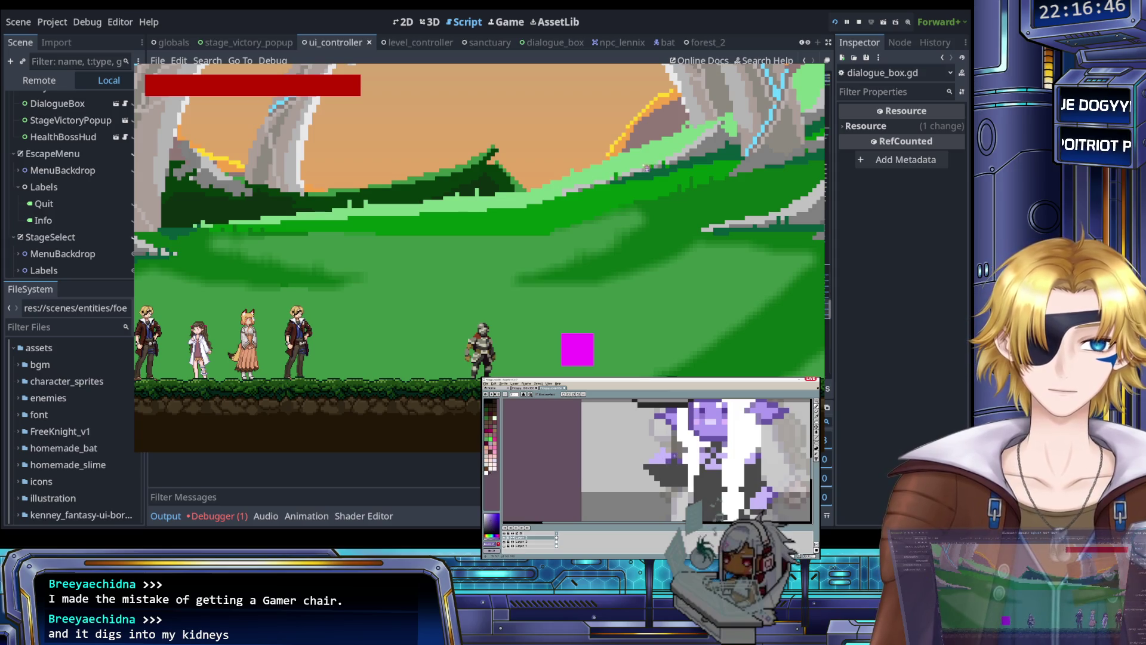
key("Escape")
key("Return")
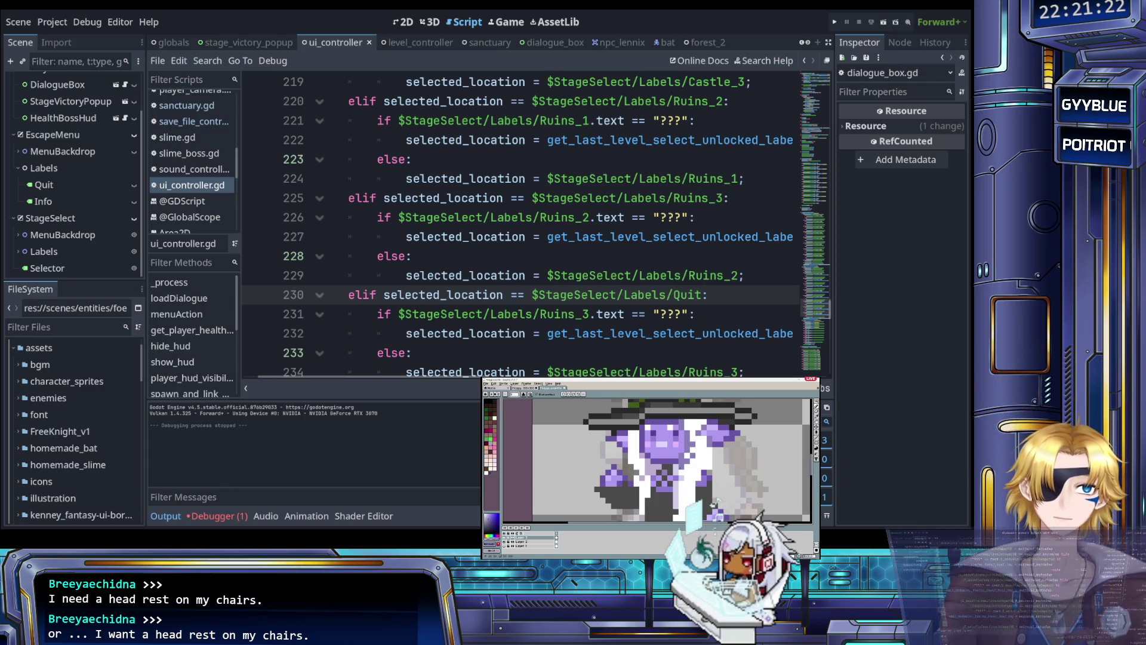
key("i")
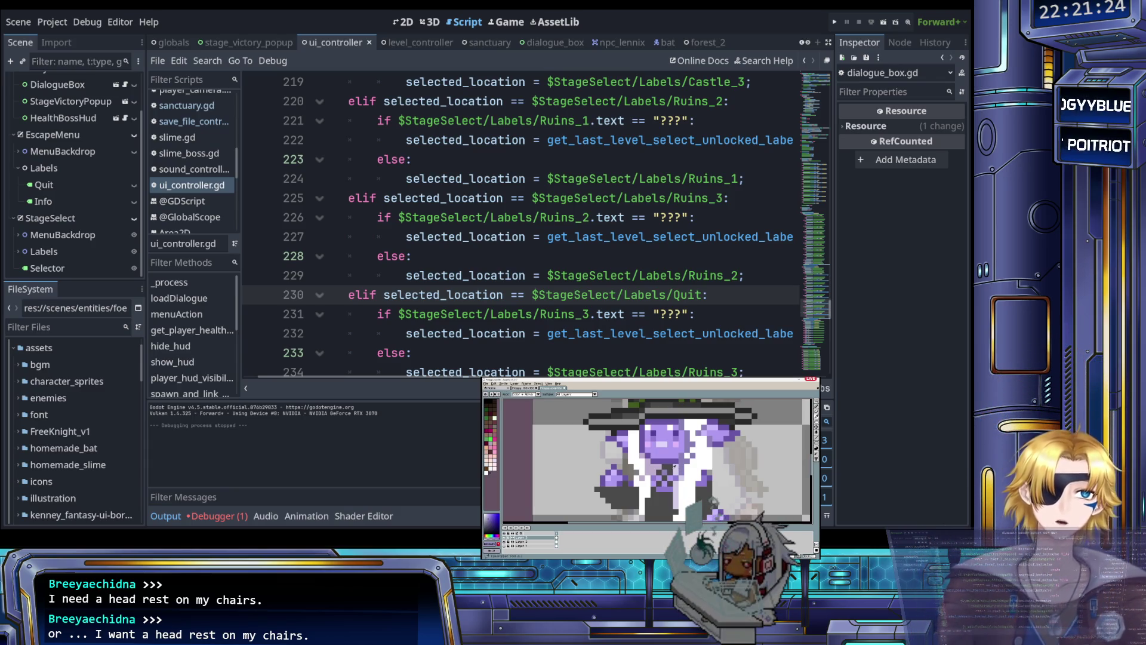
key("b")
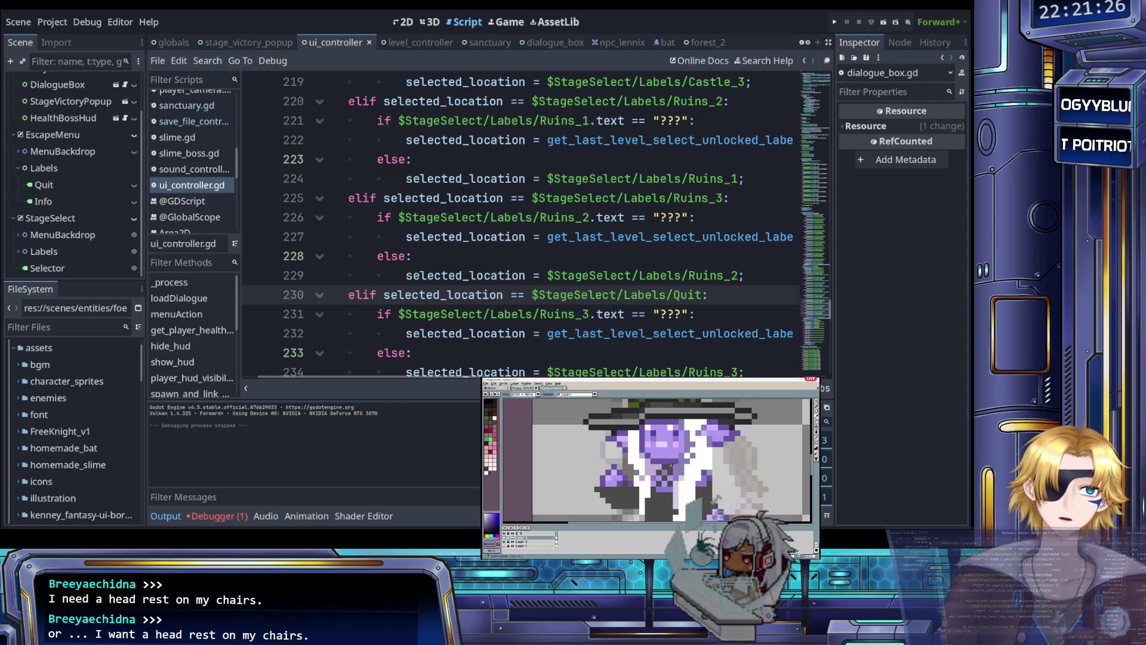
scroll(657, 460, "down", 3)
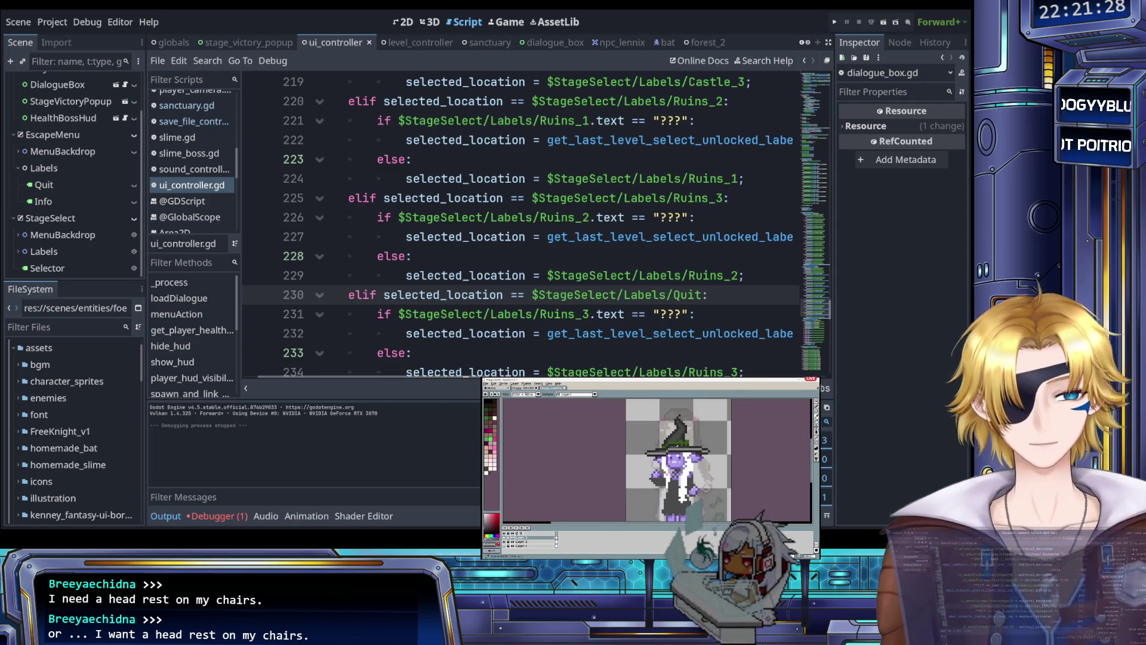
scroll(676, 440, "up", 3)
scroll(676, 440, "down", 3)
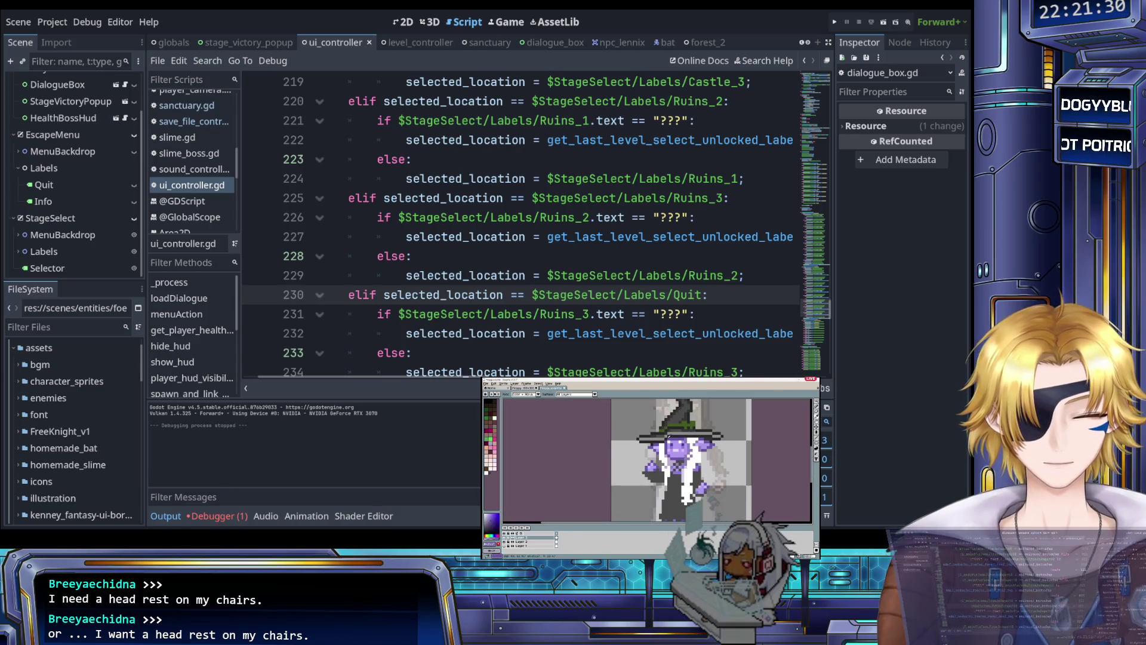
key("b")
scroll(672, 449, "up", 3)
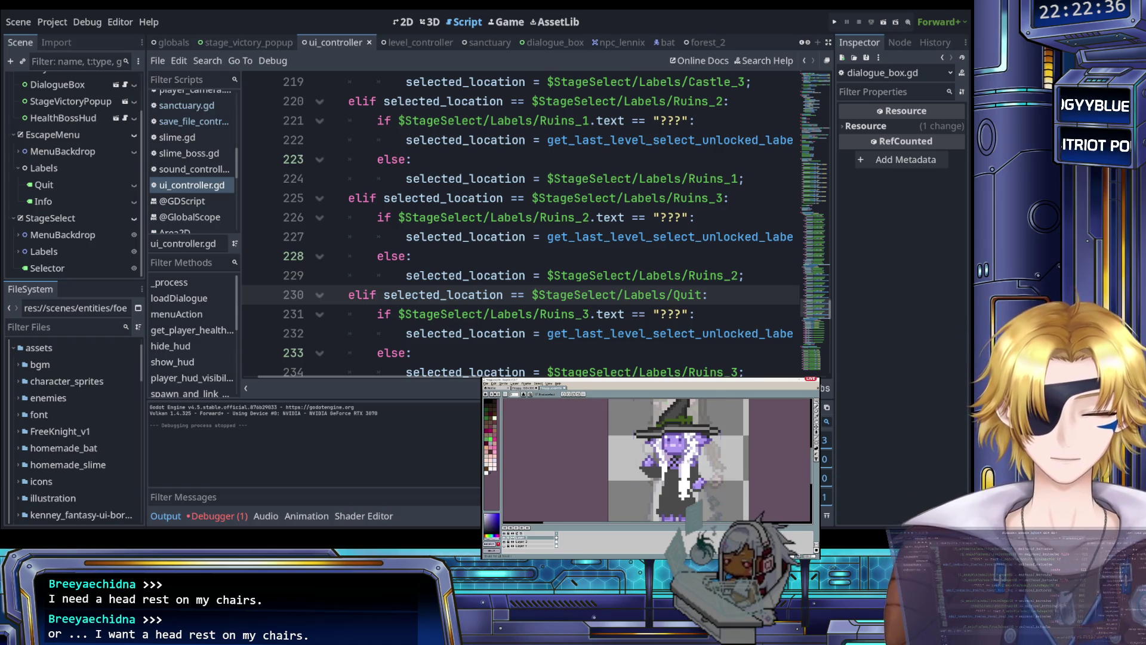
left_click(429, 257)
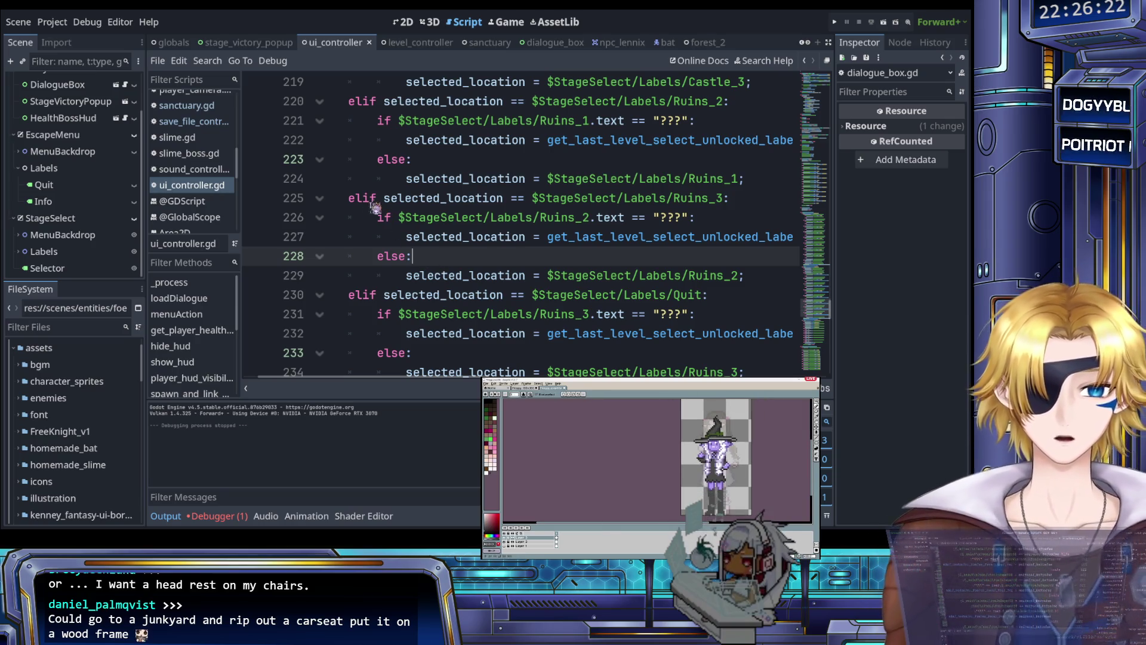
- Move the caret to line 224 and select the Labels node to inspect it
left_click(358, 181)
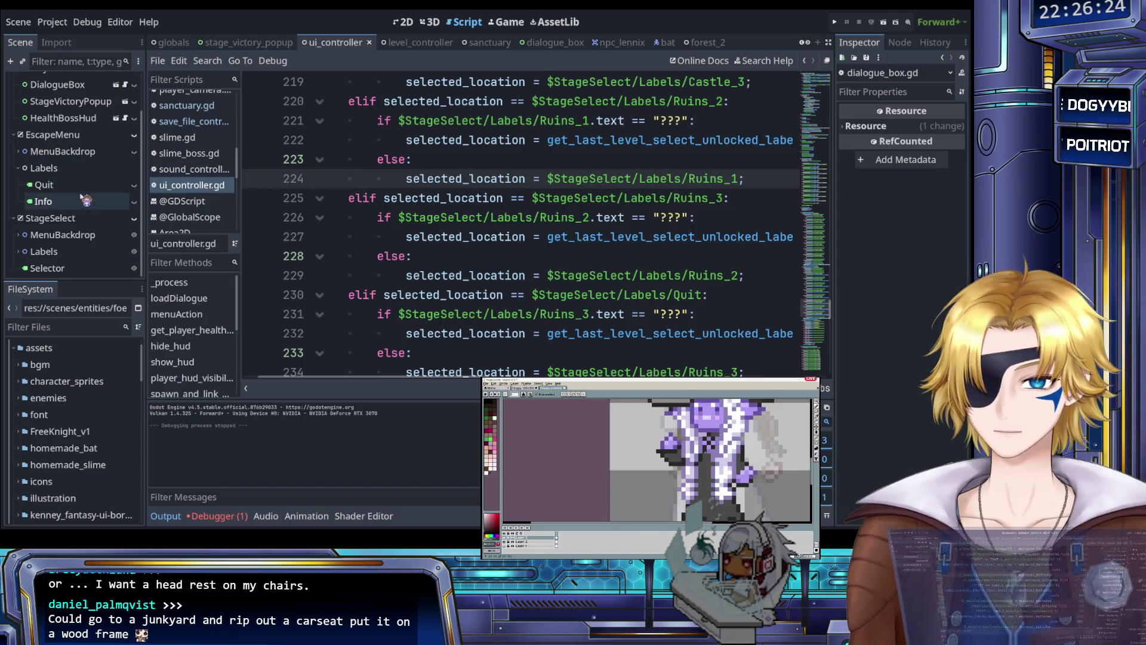
left_click(78, 170)
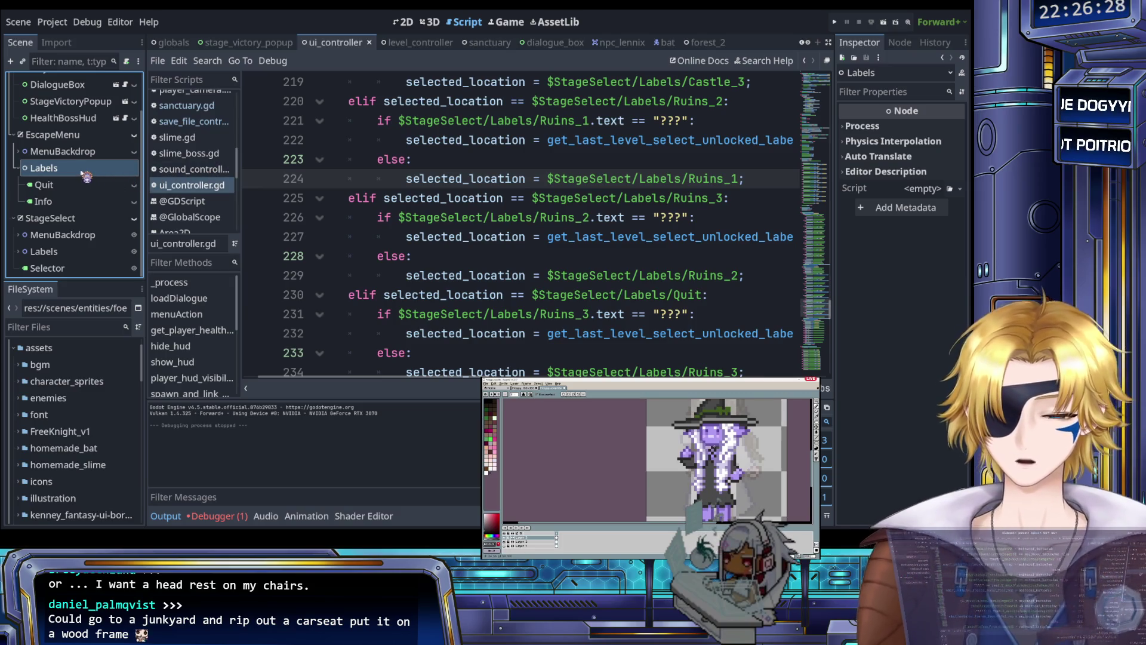
scroll(84, 188, "up", 2)
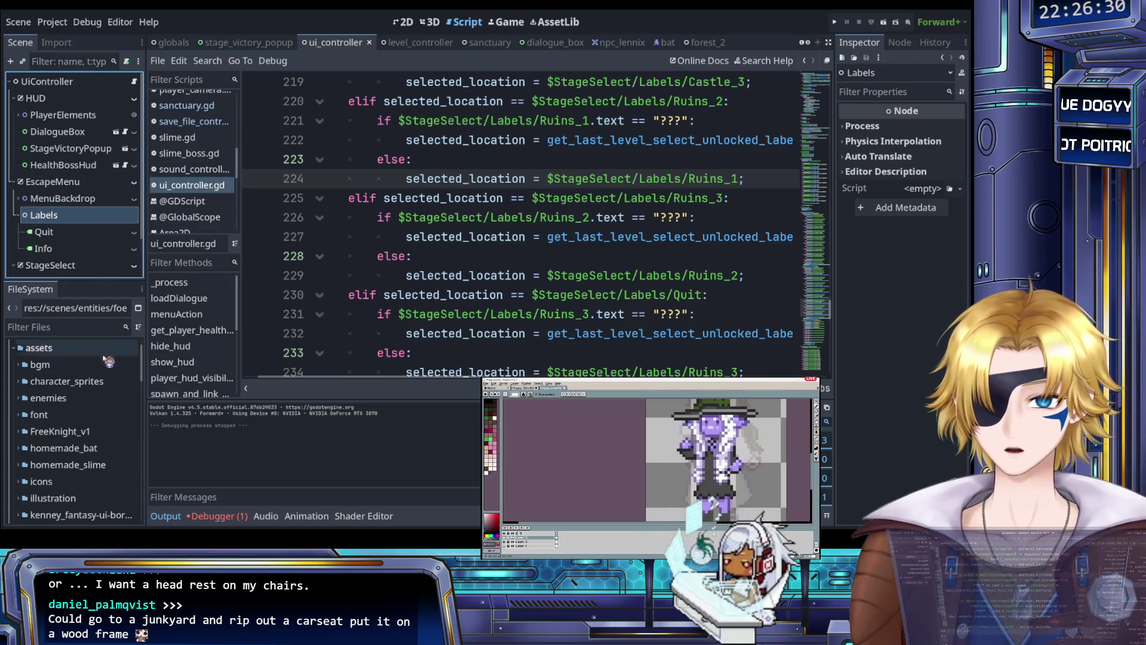
scroll(81, 376, "down", 5)
scroll(79, 394, "down", 6)
scroll(84, 385, "up", 2)
- Open the slime scene from entities/foes by dragging it onto the scene tab bar
left_click(84, 382)
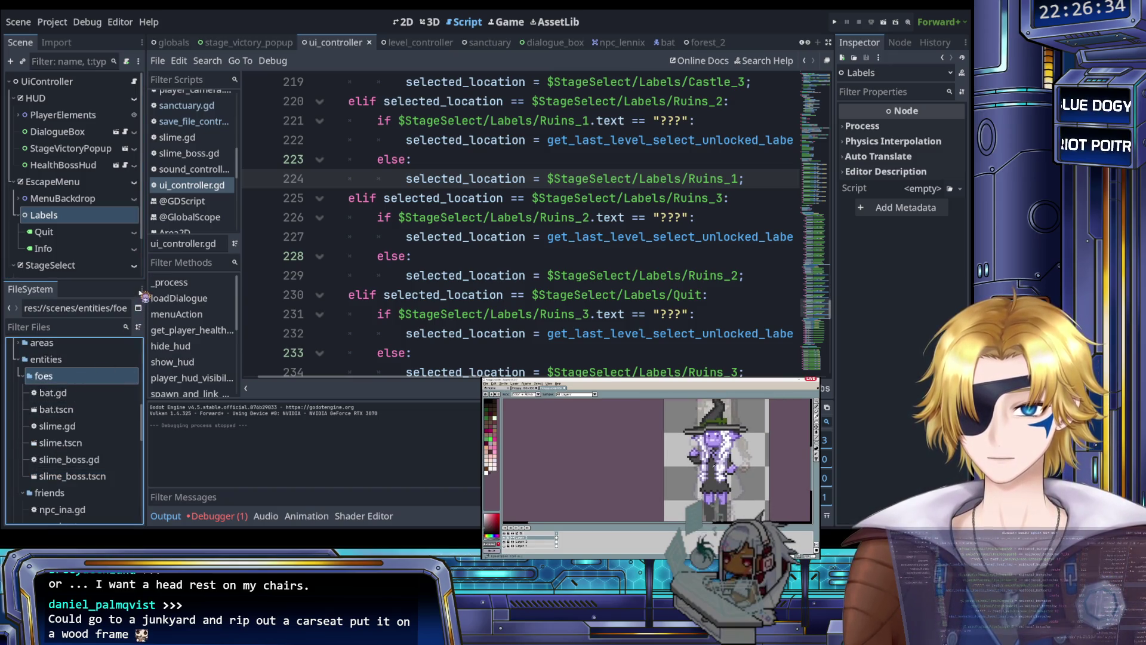
left_click(68, 392)
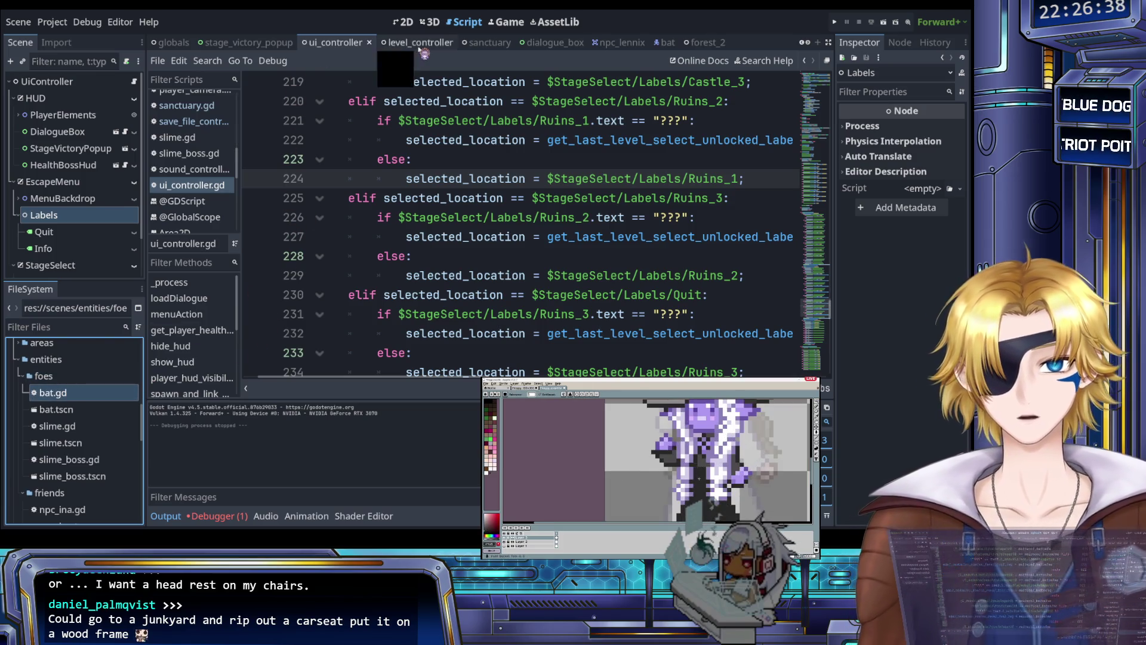
scroll(281, 239, "up", 1)
left_click(79, 425)
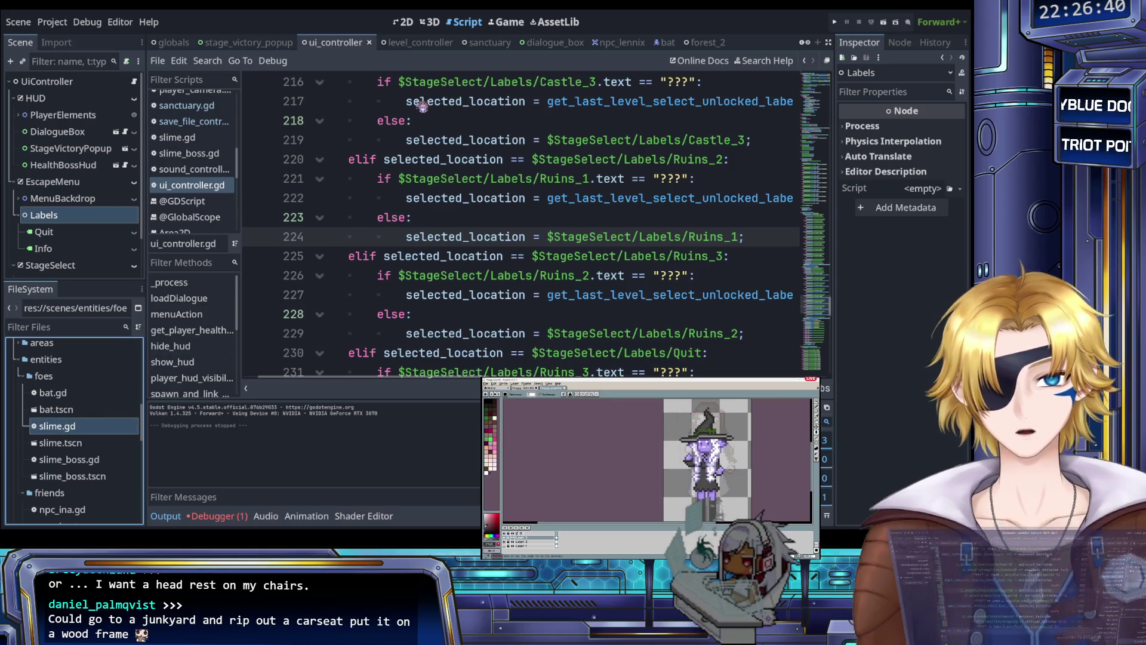
scroll(413, 47, "down", 2)
scroll(412, 48, "down", 7)
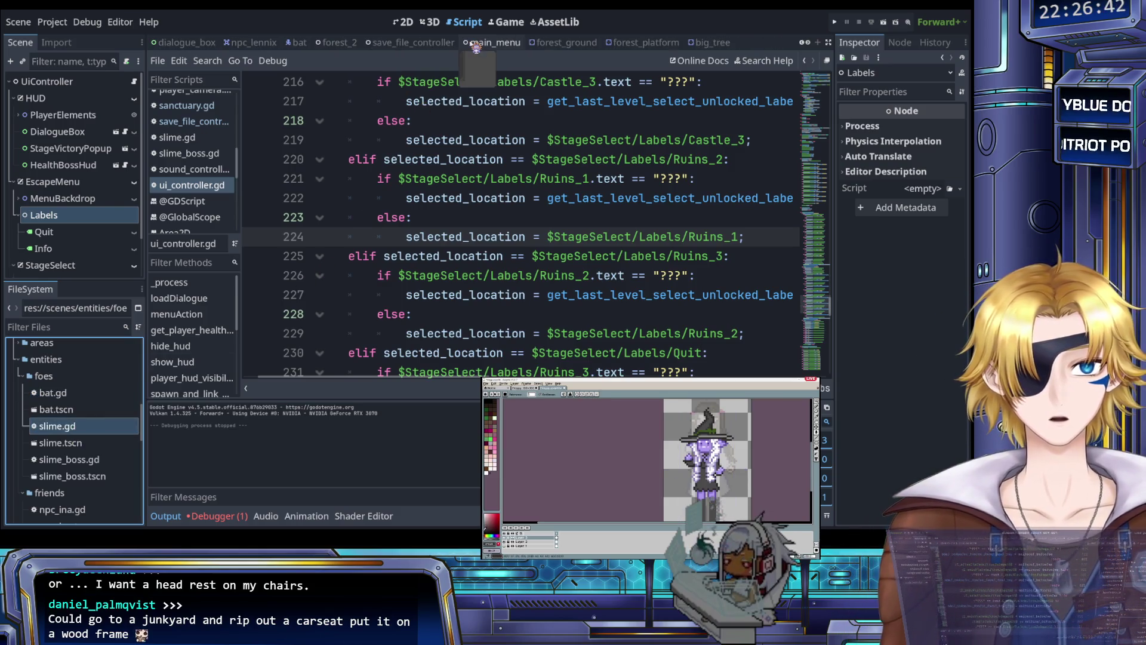
left_click_drag(476, 48, 189, 47)
- Open slime.gd at line 1, then select the foes folder for a new scene
scroll(353, 167, "up", 20)
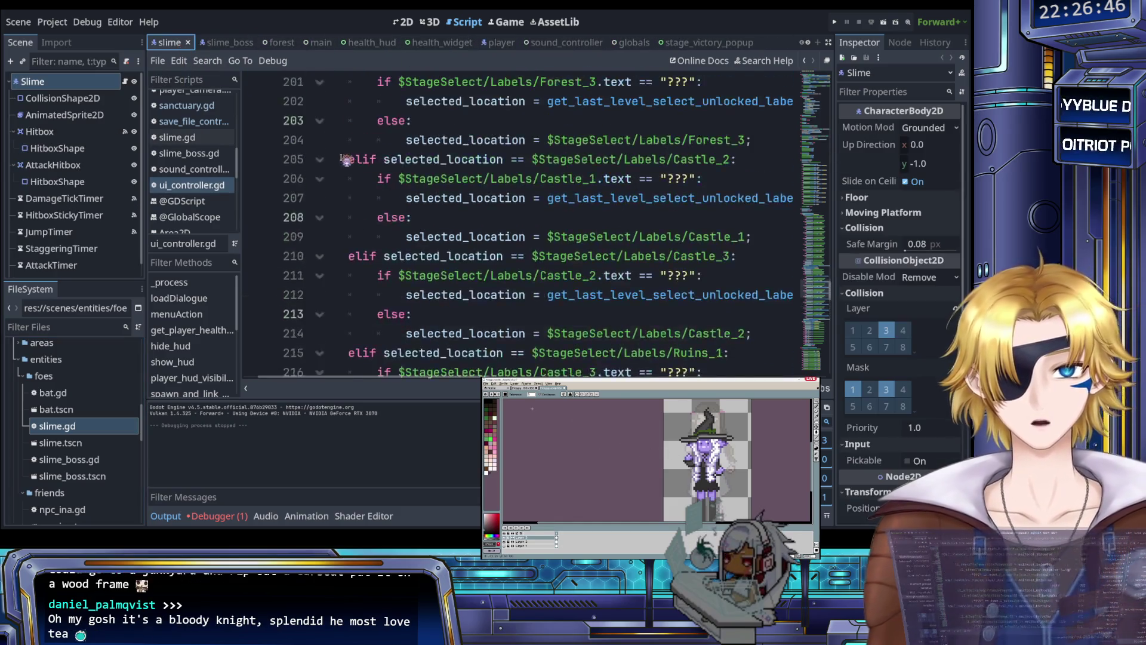
scroll(364, 181, "up", 20)
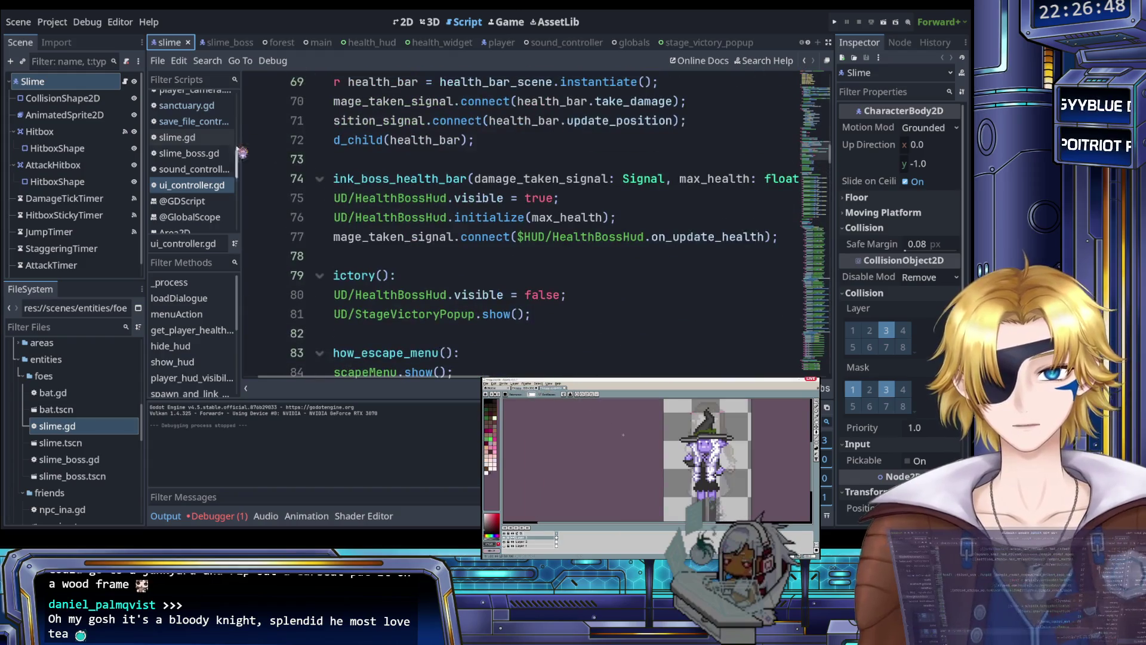
scroll(214, 154, "down", 3)
scroll(214, 155, "up", 4)
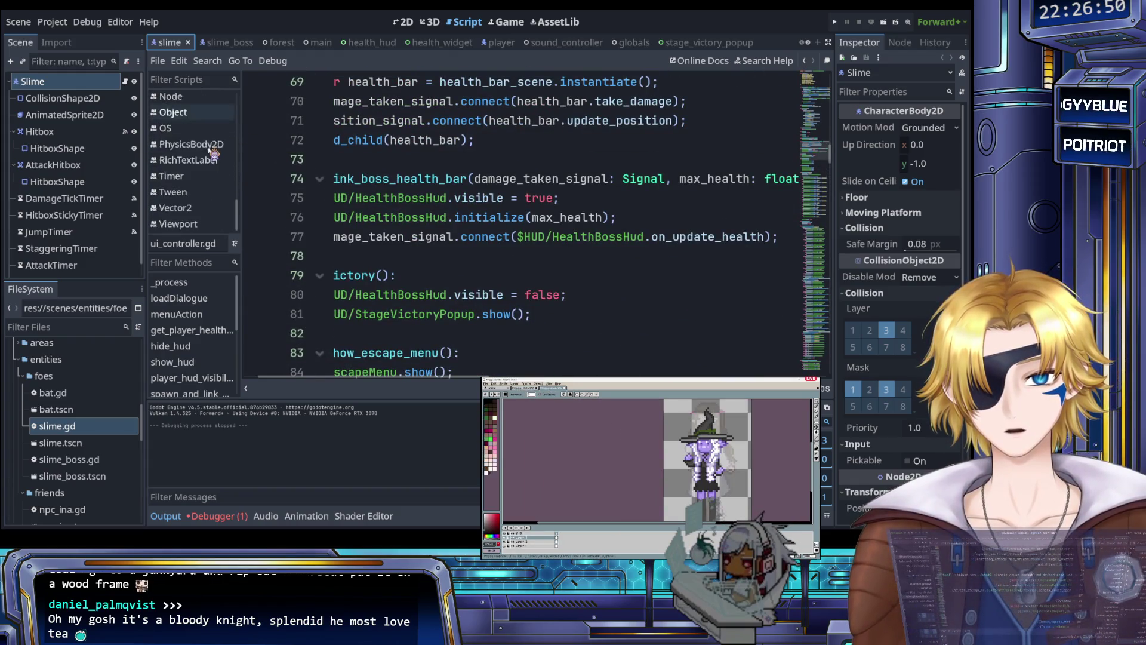
scroll(215, 154, "up", 3)
left_click(197, 172)
scroll(370, 197, "up", 10)
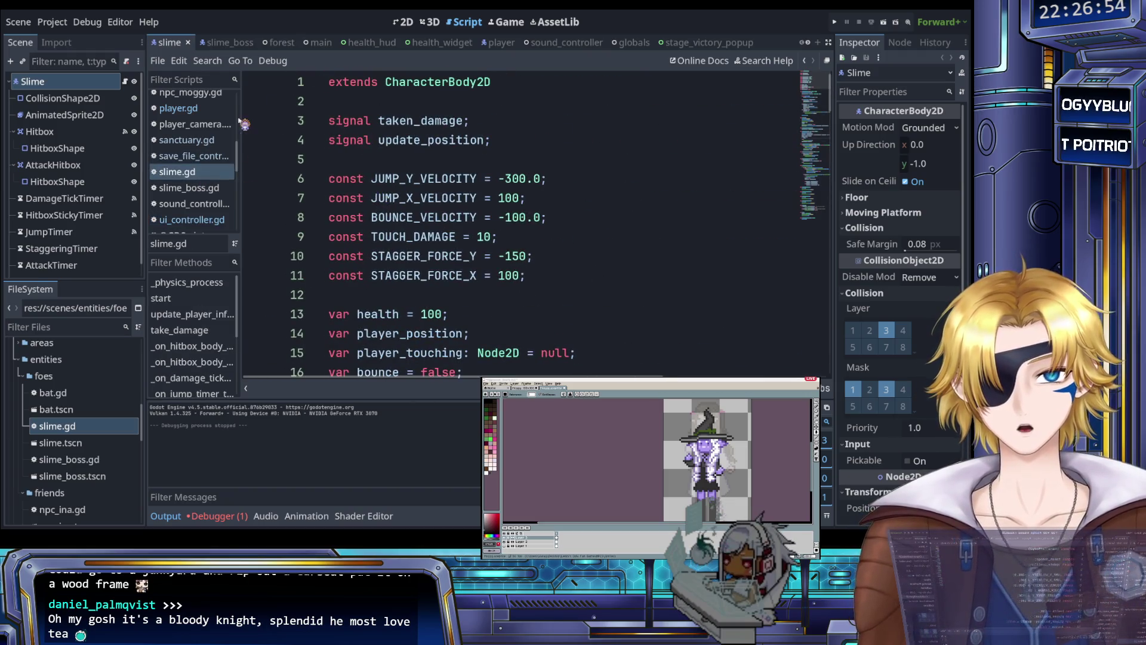
left_click(83, 376)
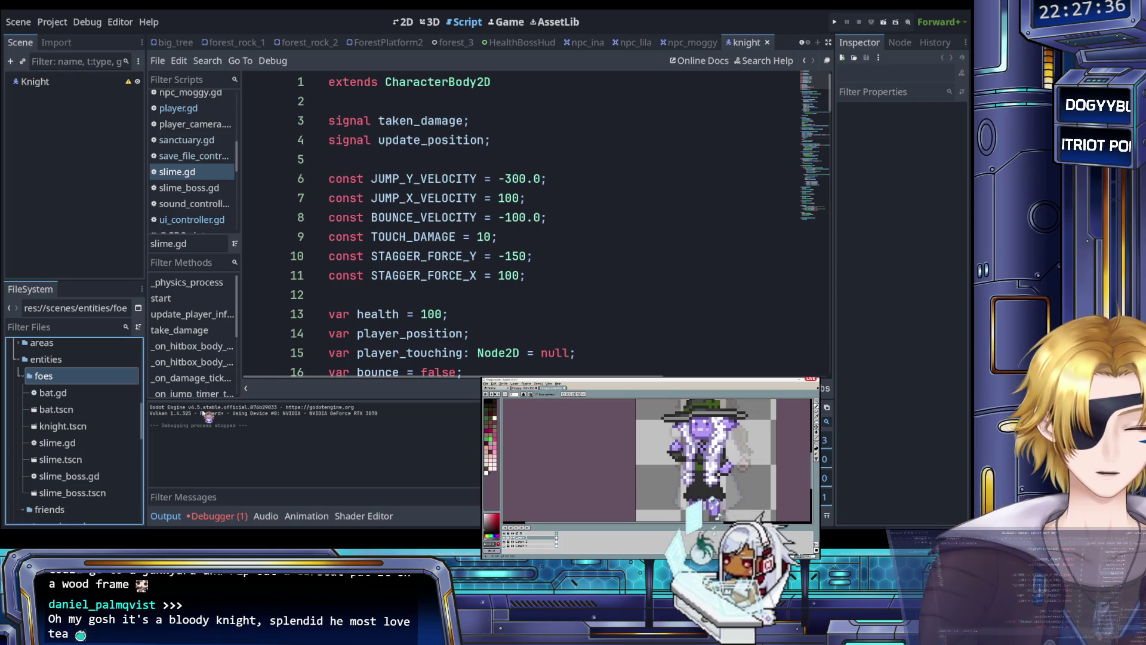
- Switch back to the slime scene tab with its collision, sprite, hitbox and timer nodes
left_click(203, 412)
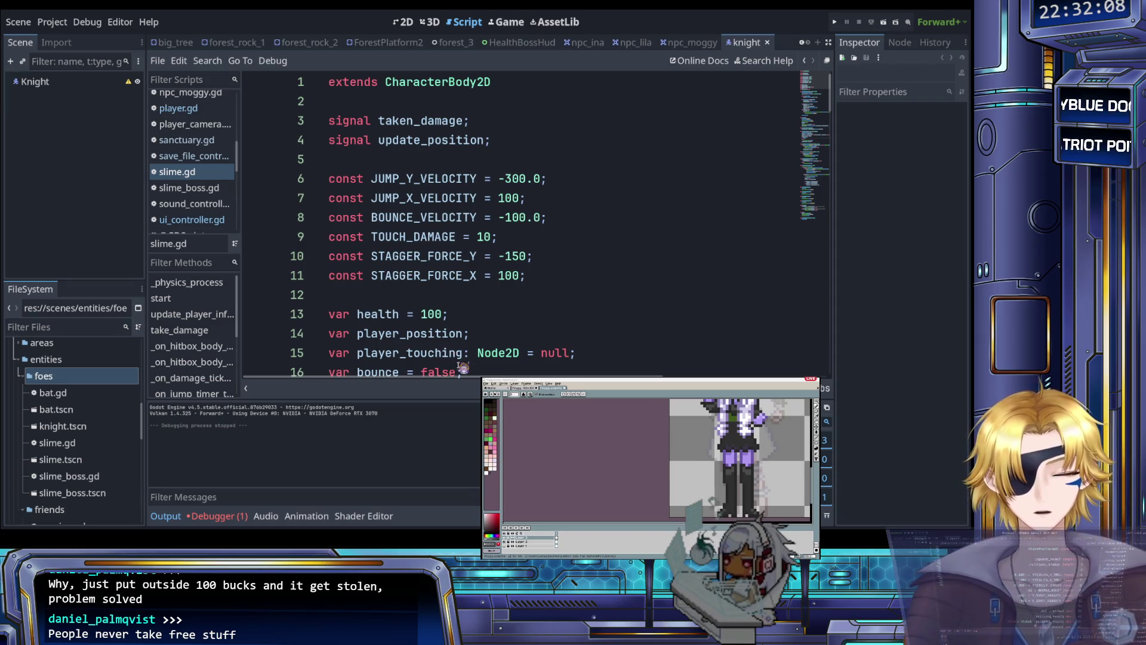
left_click(444, 281)
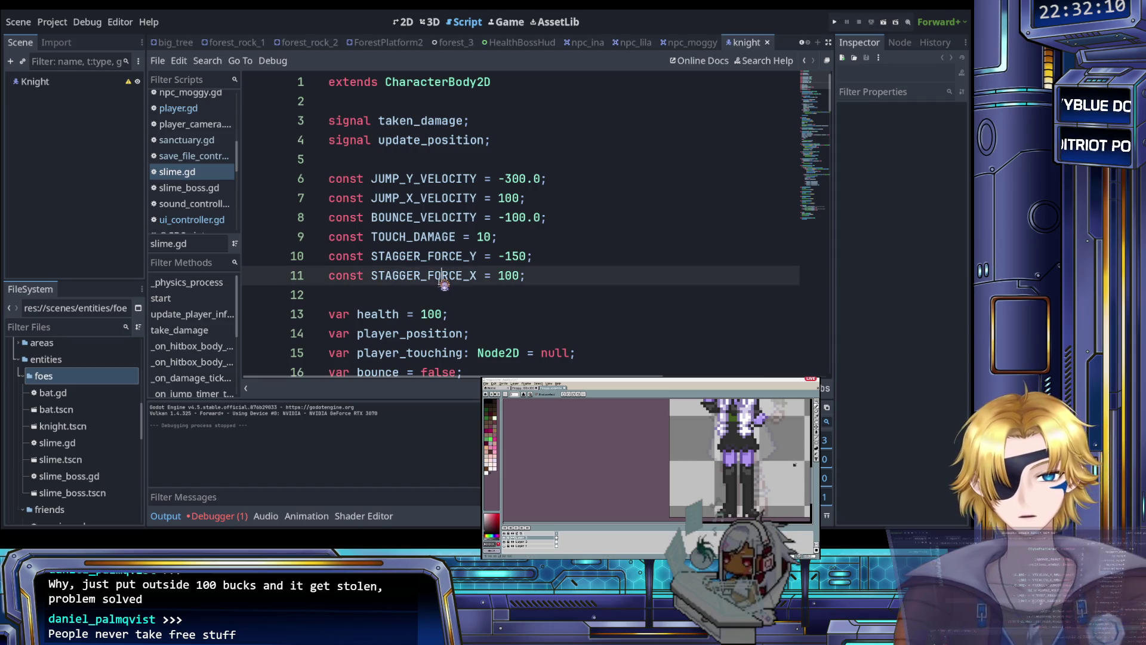
left_click(82, 136)
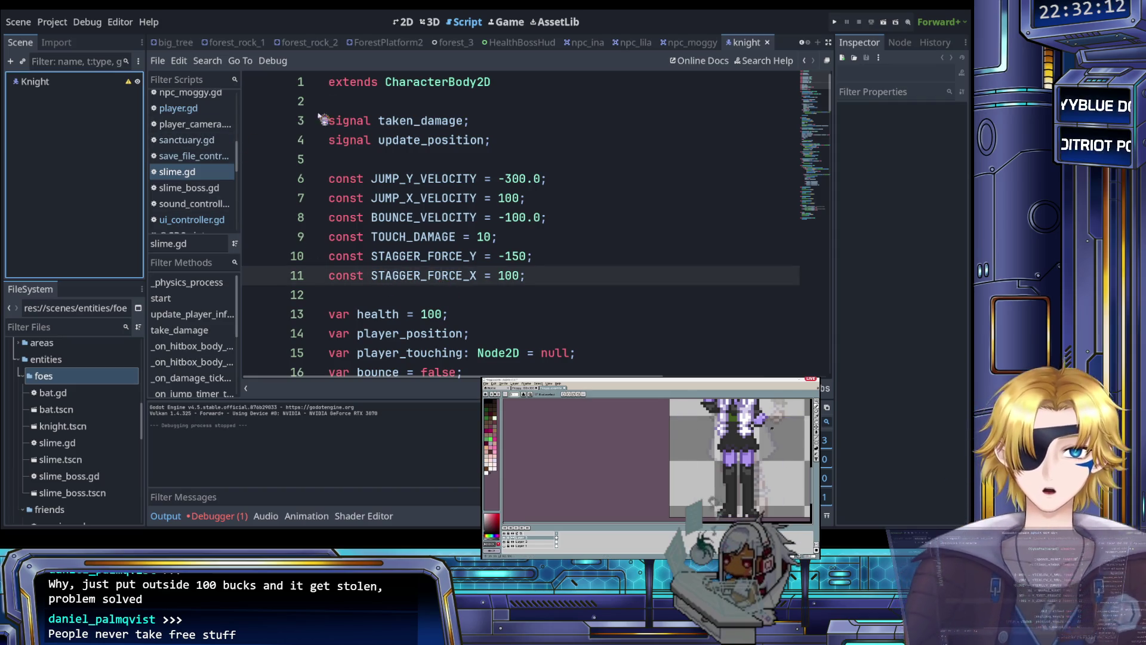
mouse_move(233, 42)
left_mouse_down()
mouse_move(180, 46)
mouse_move(645, 63)
mouse_move(227, 45)
mouse_move(735, 46)
left_mouse_up()
- Add a CollisionShape2D child under Knight and give it a rectangle shape
left_click(63, 98)
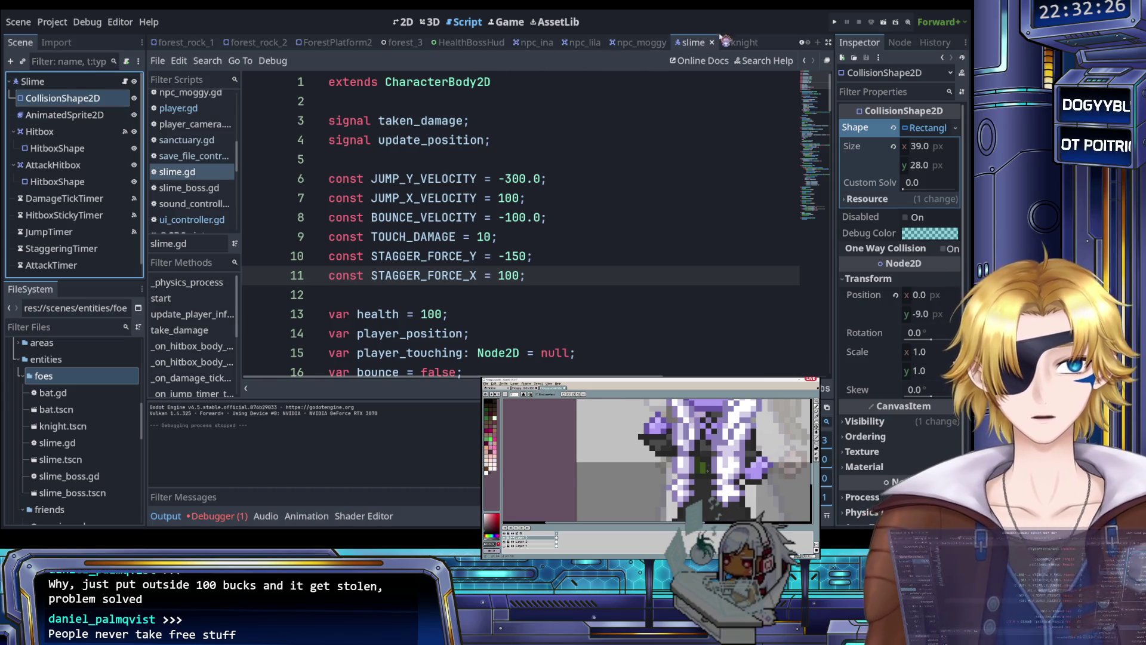
left_click(740, 43)
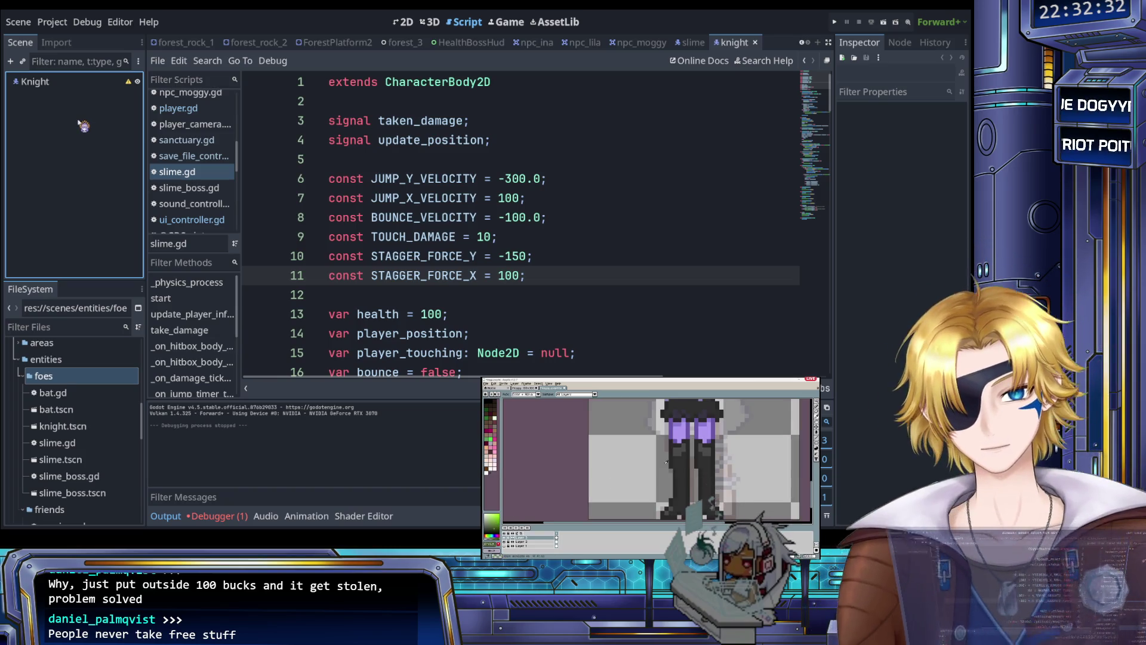
key("Return")
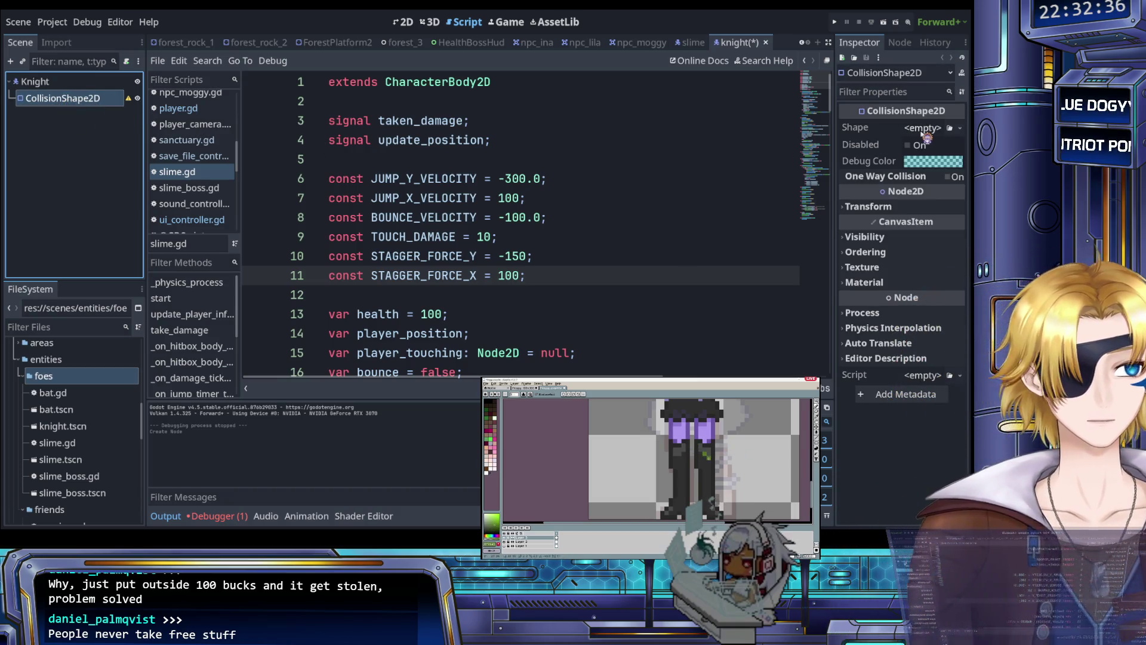
left_click(939, 134)
left_click(922, 127)
left_click(913, 228)
left_click(630, 157)
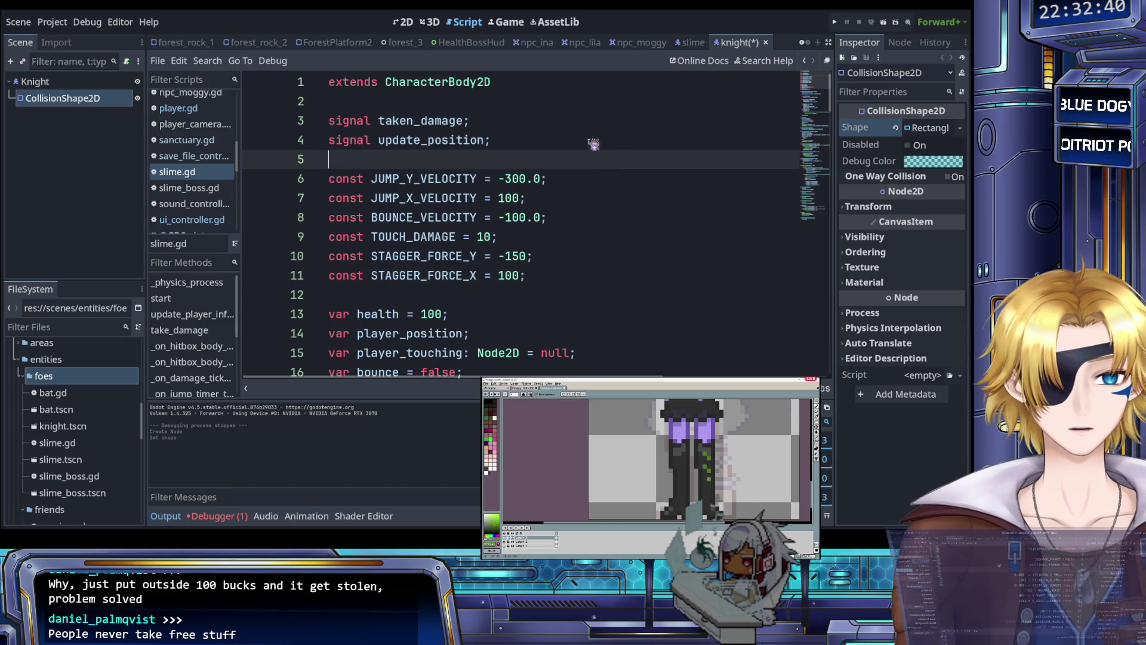
- Add an AnimatedSprite2D child node under Knight
left_click(52, 84)
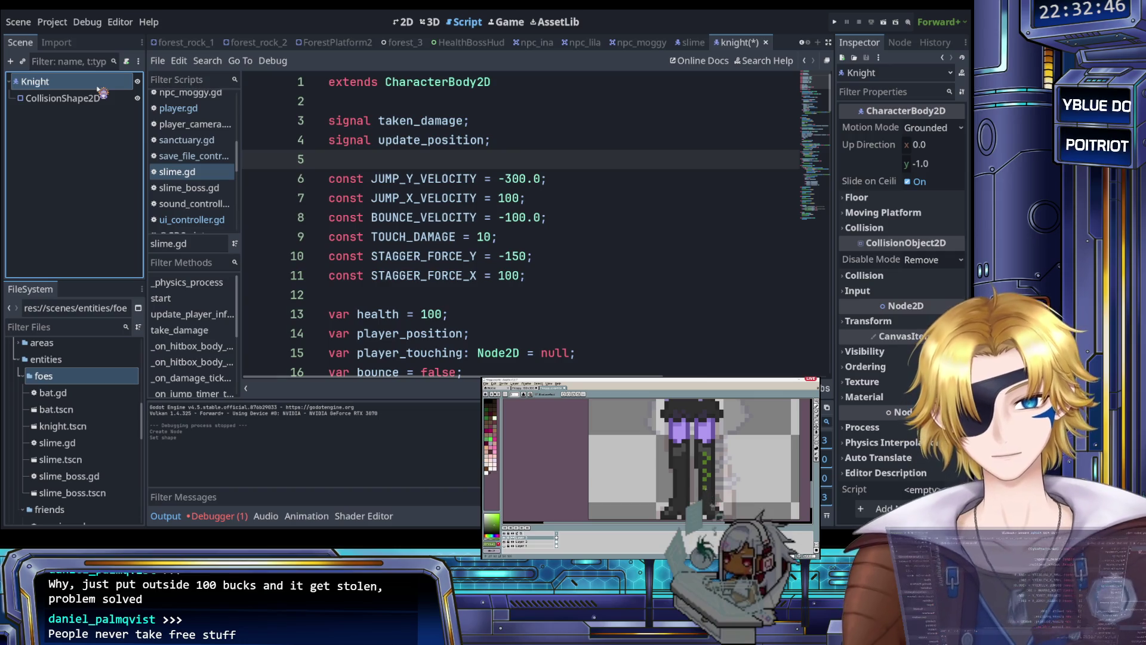
key("ctrl+a")
type("AnimatedSprite2D")
key("Return")
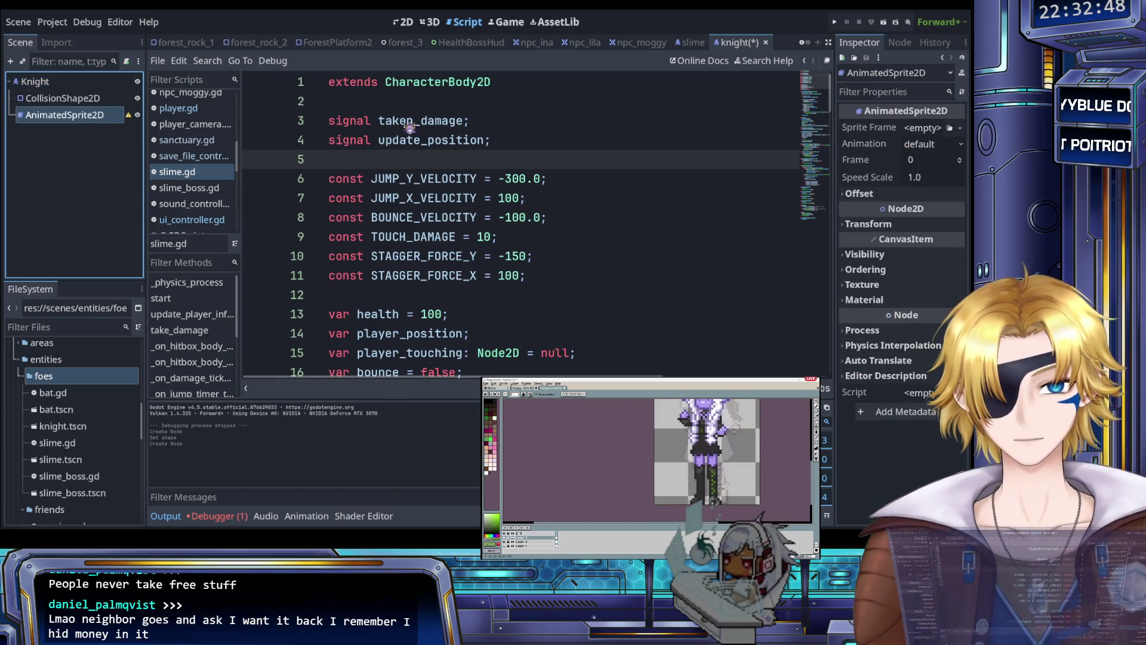
- Check the slime's Hitbox, then add an Area2D named HitBox under Knight
left_click(692, 42)
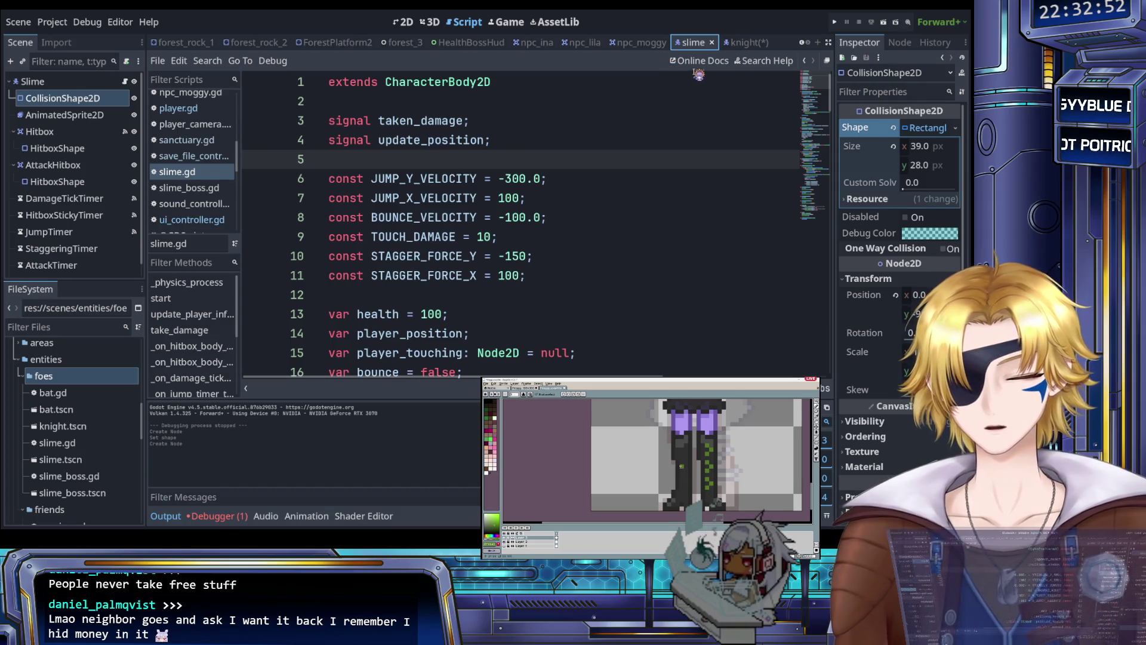
left_click(87, 134)
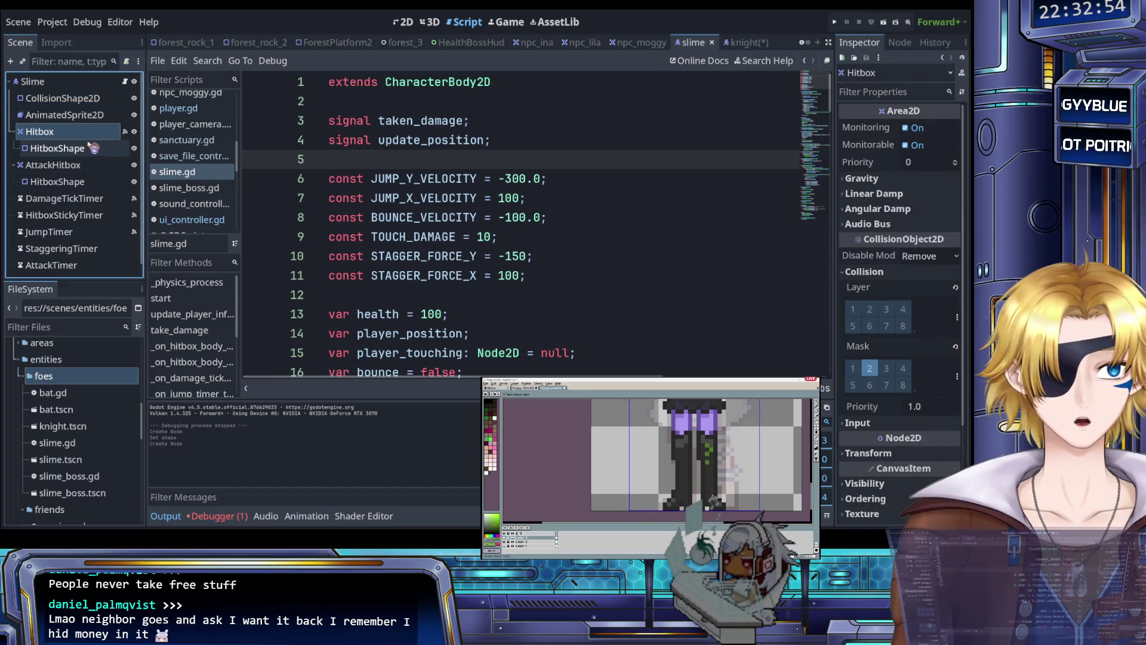
left_click(745, 43)
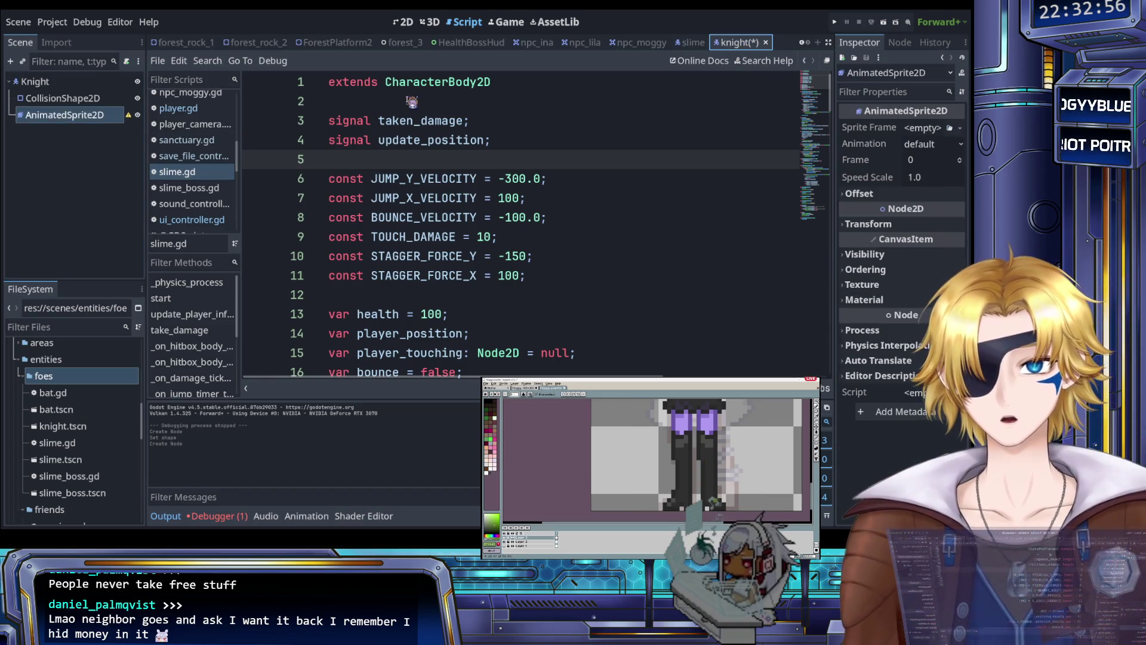
left_click(55, 84)
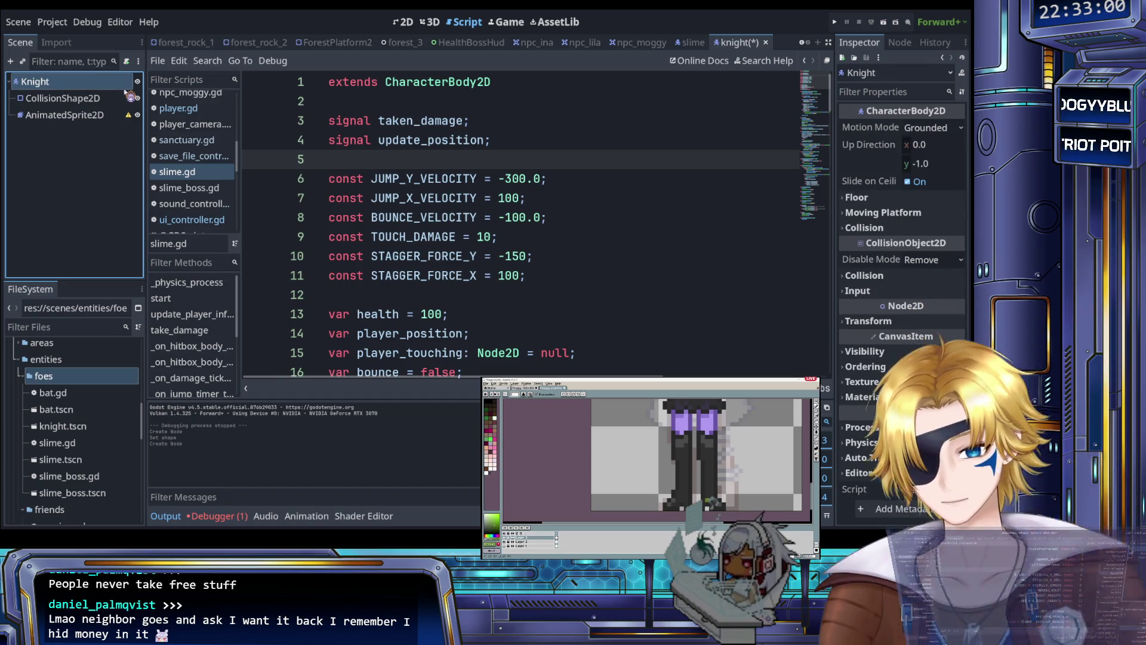
key("ctrl+a")
key("Return")
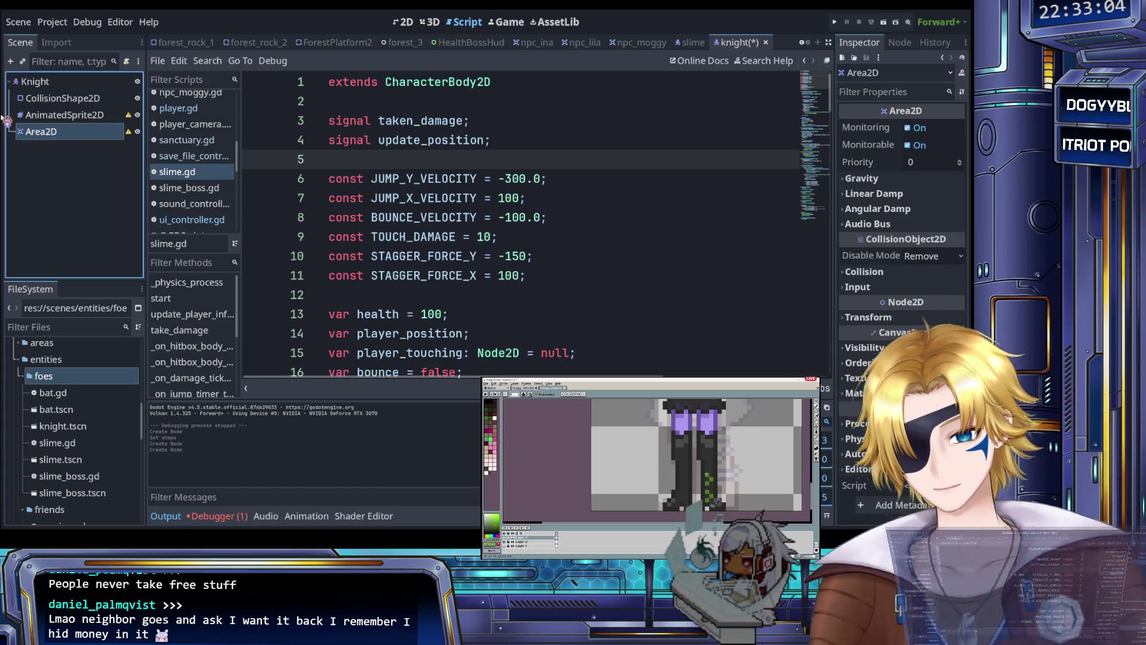
type("HitBox")
key("Return")
left_click(66, 83)
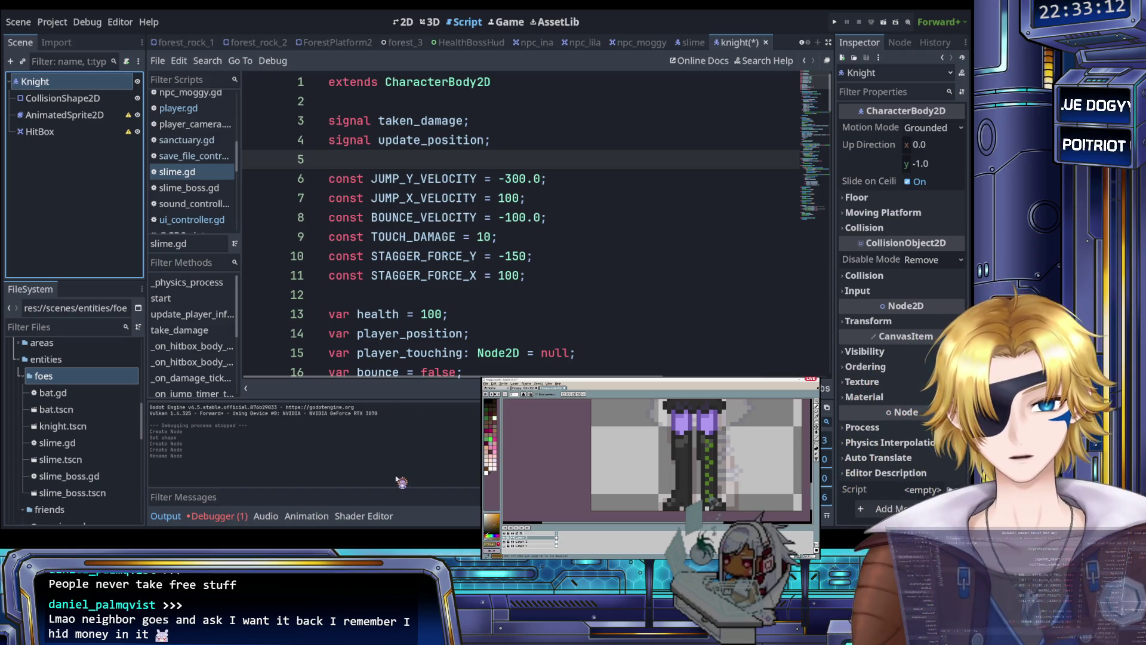
- Add a second Area2D under Knight and rename it AttackHitBox
key("ctrl+a")
key("Return")
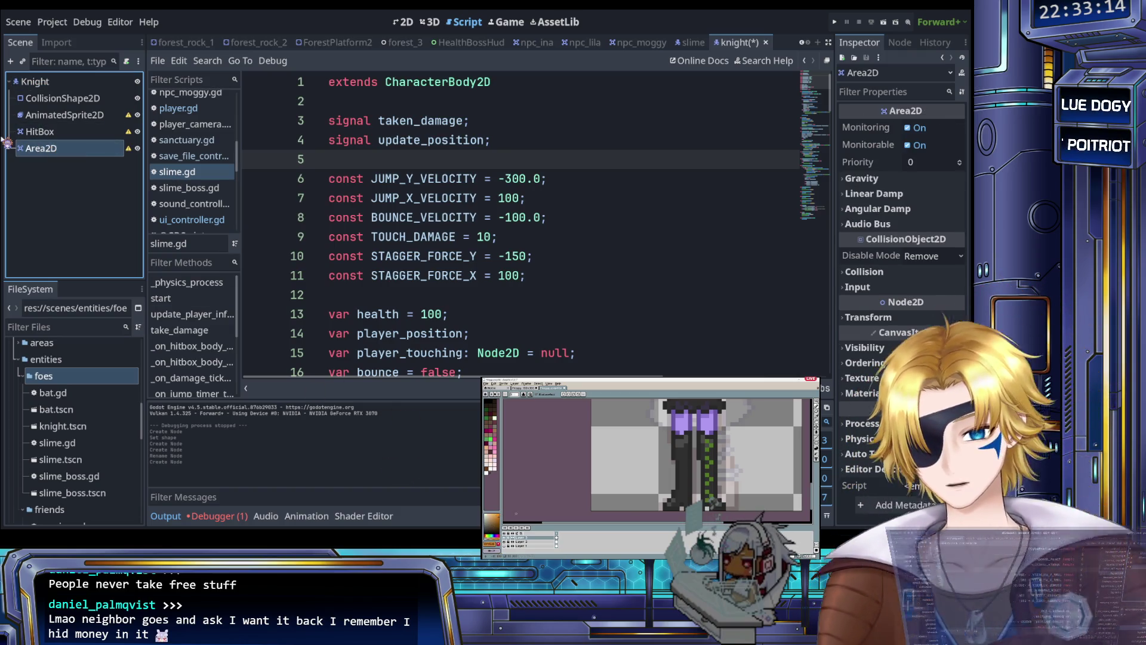
key("F2")
type("AttackHitBox")
key("Return")
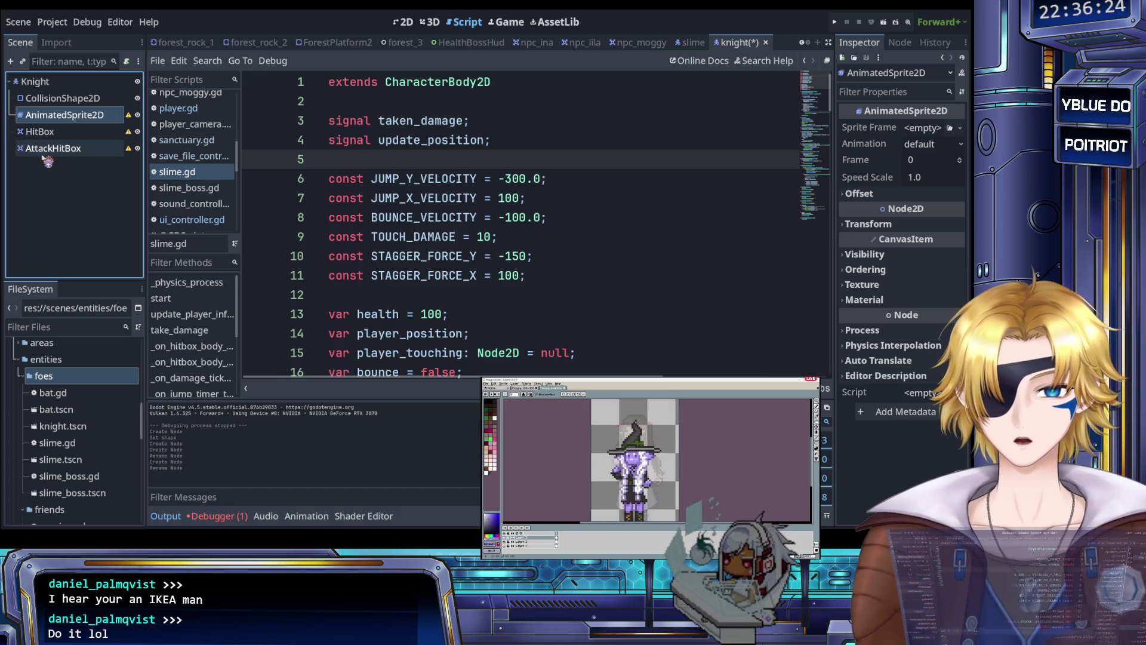
left_click(67, 187)
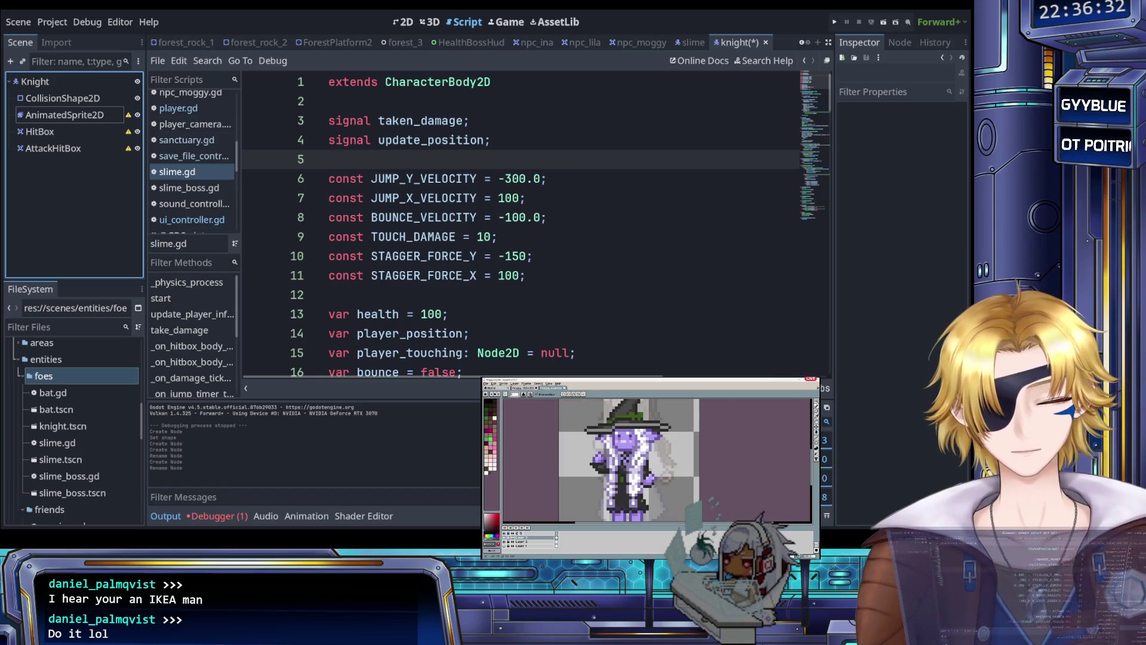
- Paste the slime's six timers, DamageTickTimer through DeathTimer, under Knight
left_click(692, 42)
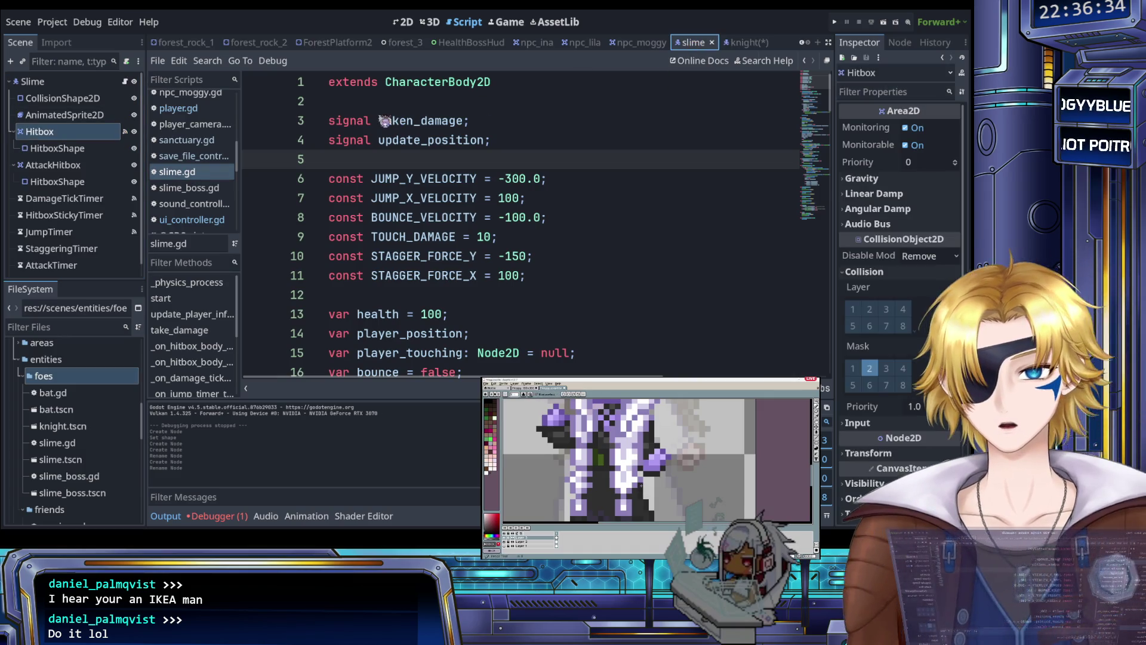
scroll(72, 167, "down", 1)
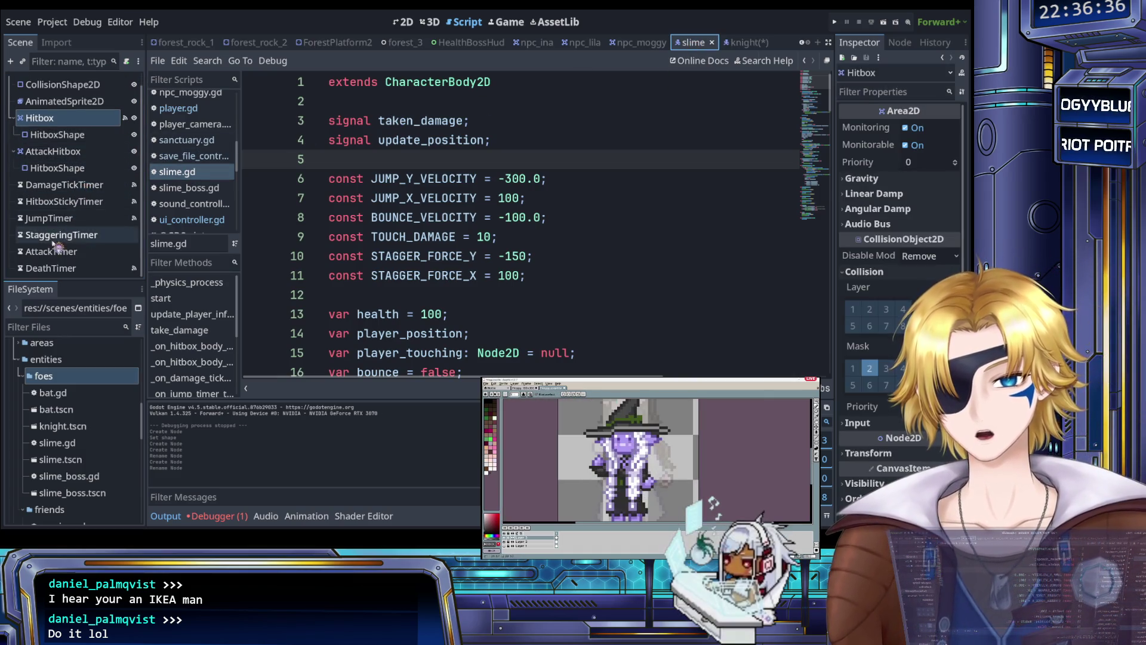
left_click(82, 189)
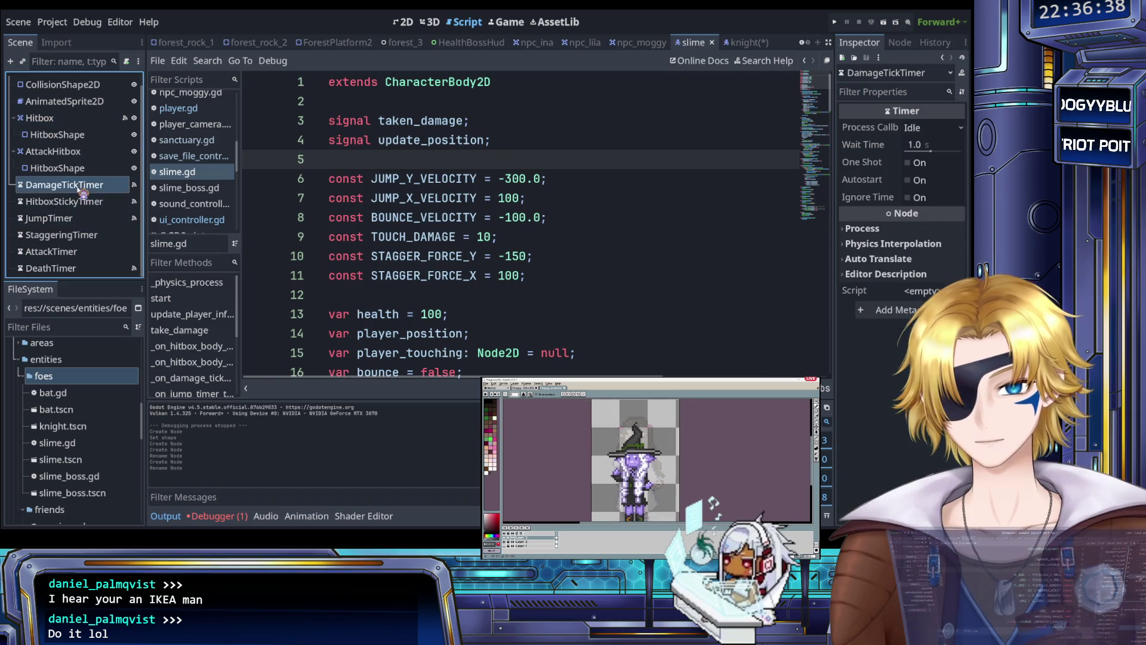
left_click(77, 268, "shift")
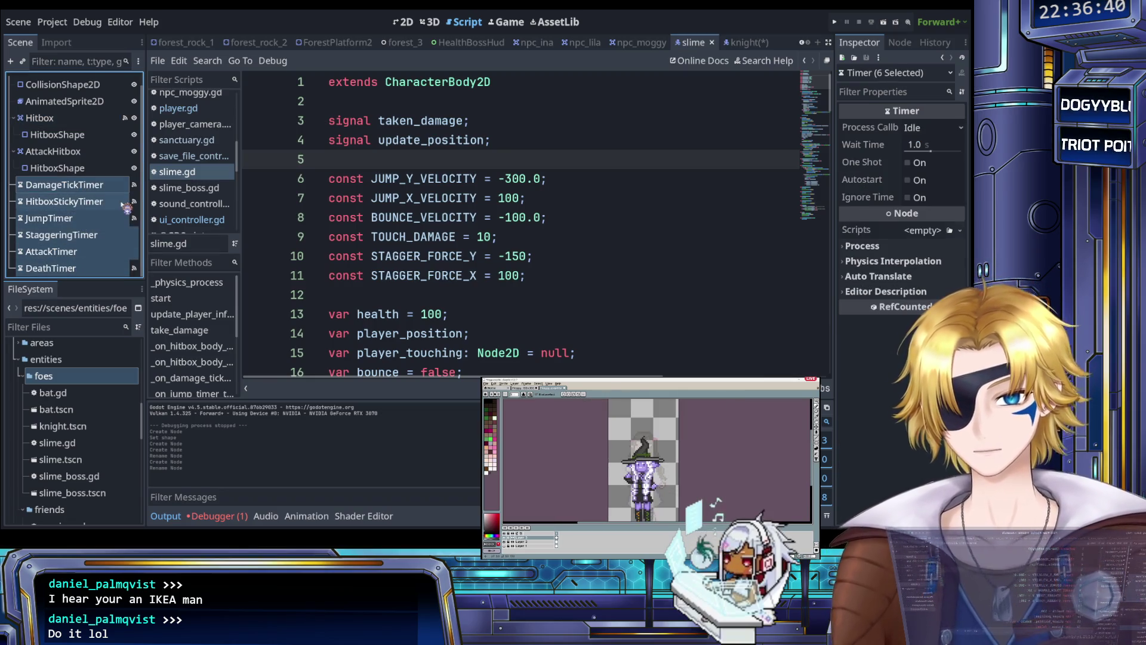
left_click(740, 42)
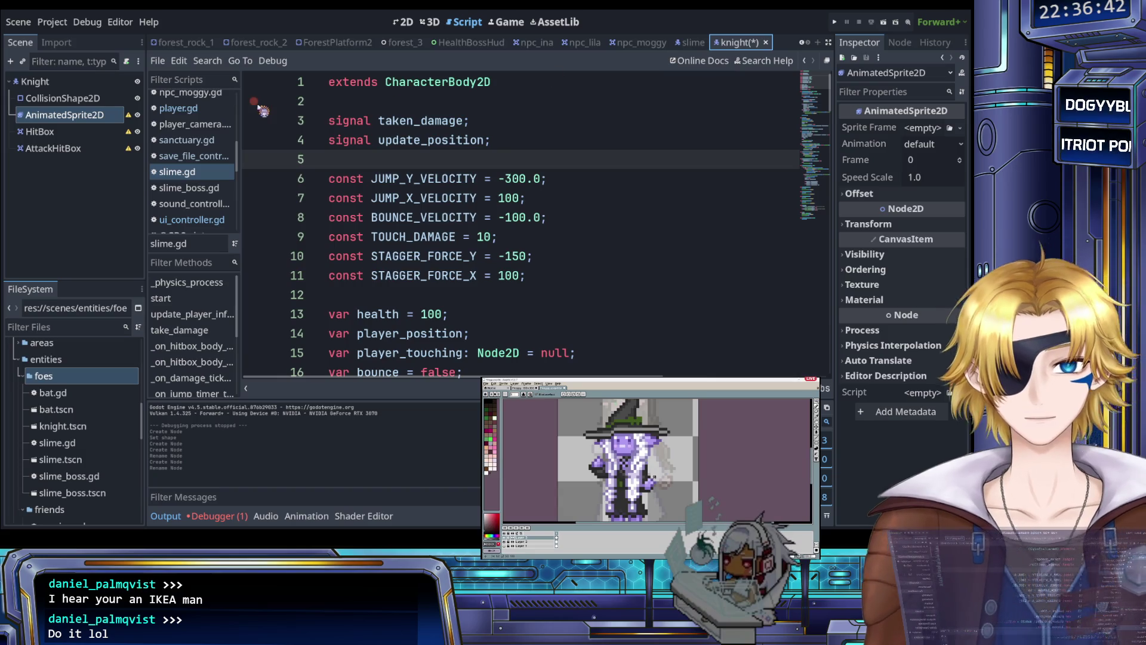
left_click(35, 81)
key("ctrl+v")
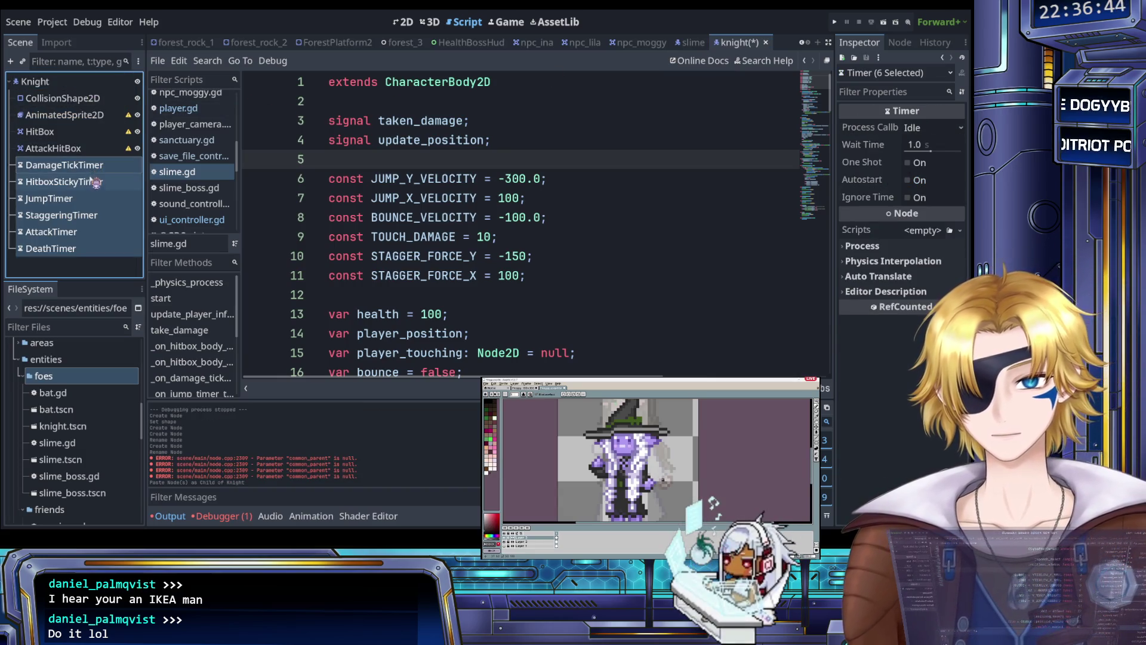
- Review the pasted timers and delete JumpTimer from the Knight scene
left_click(96, 182)
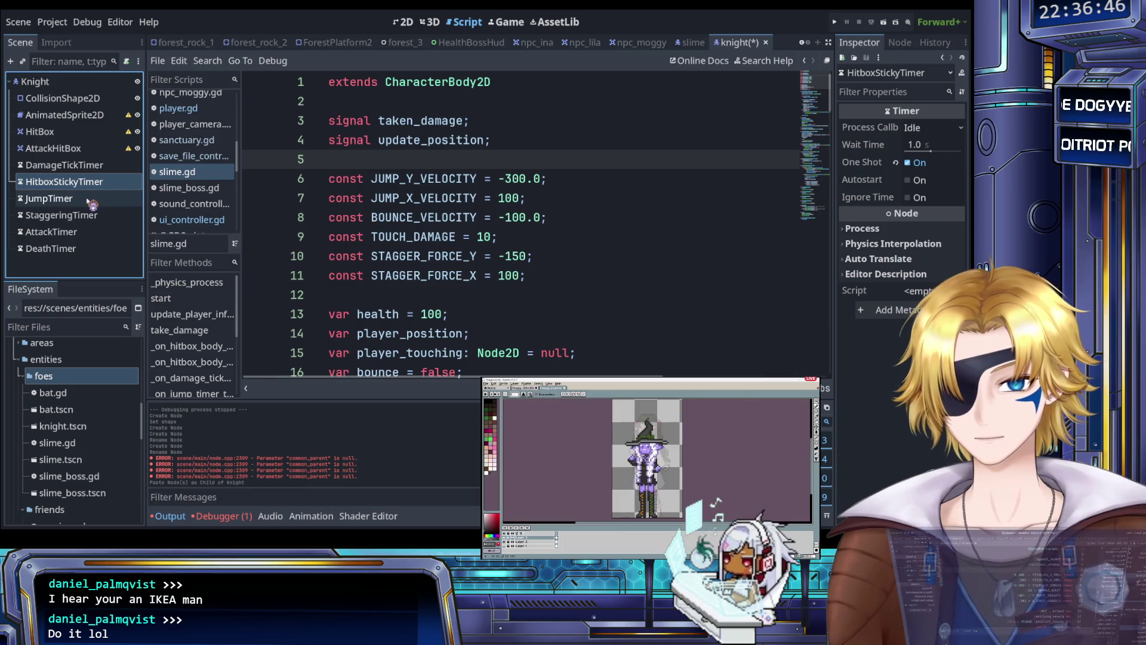
left_click(89, 199)
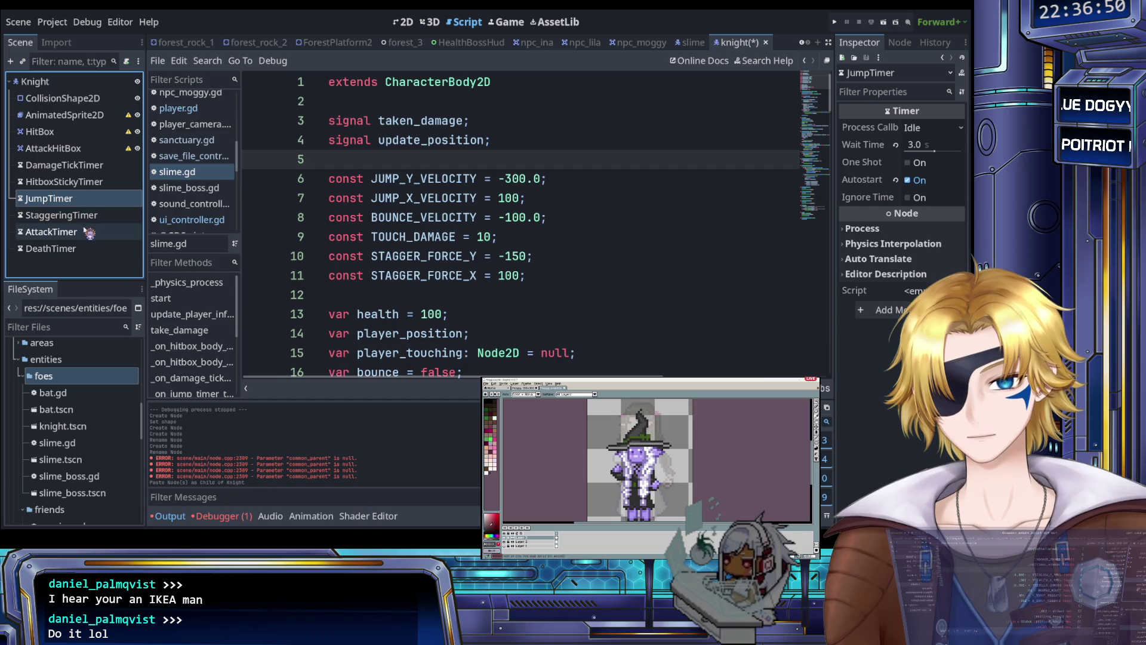
left_click(85, 235)
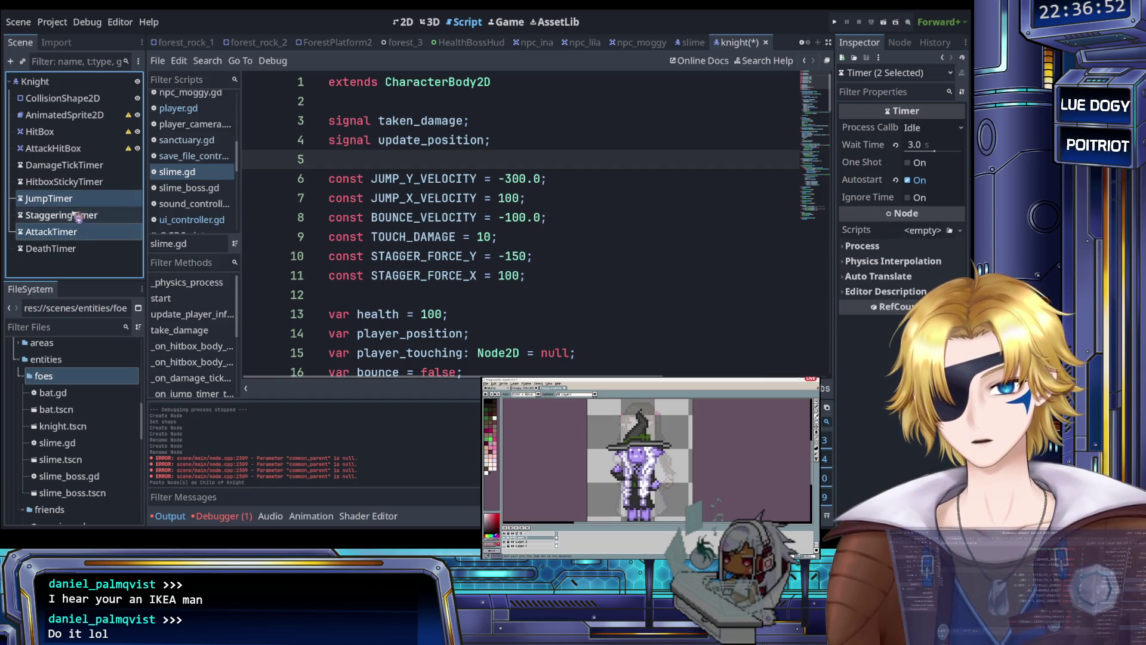
left_click(76, 203)
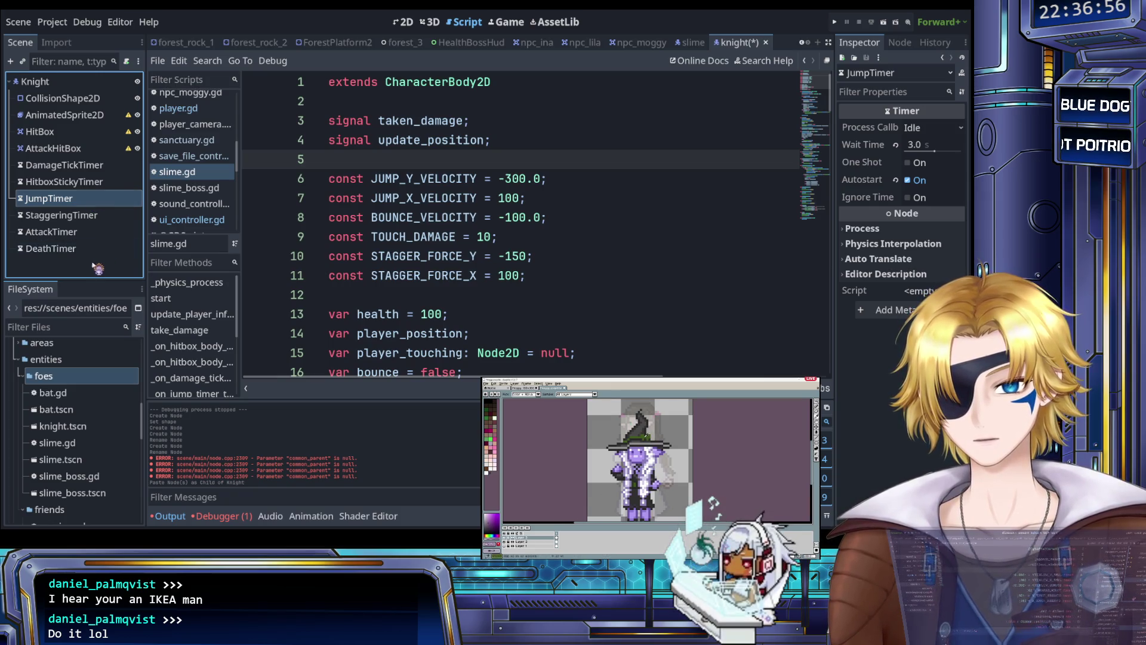
key("Delete")
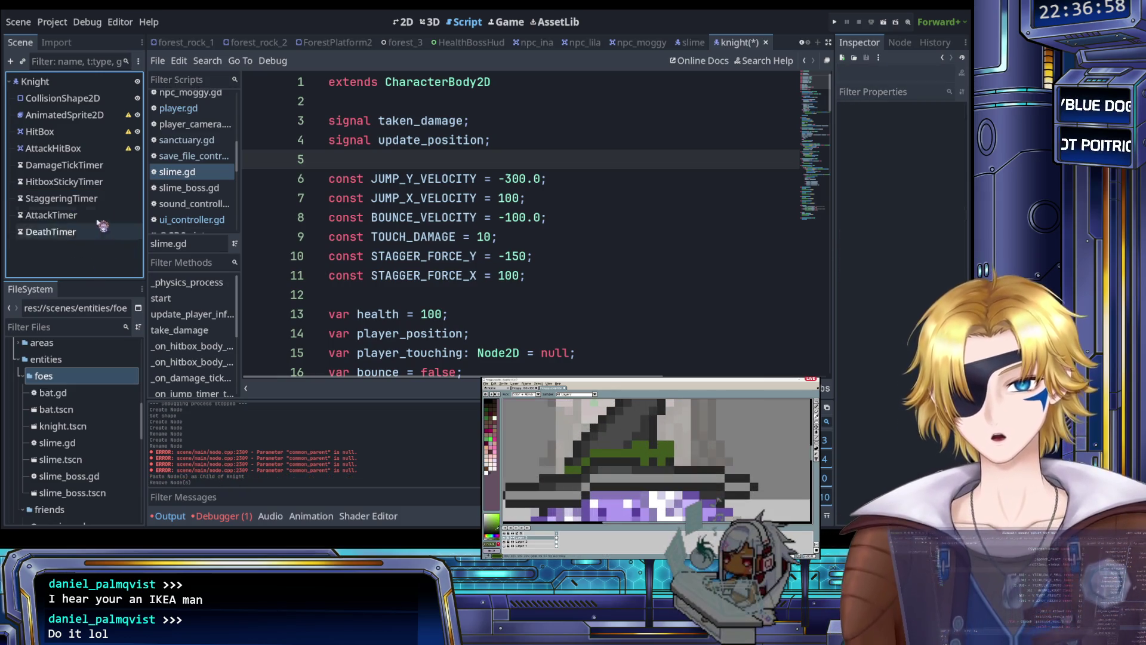
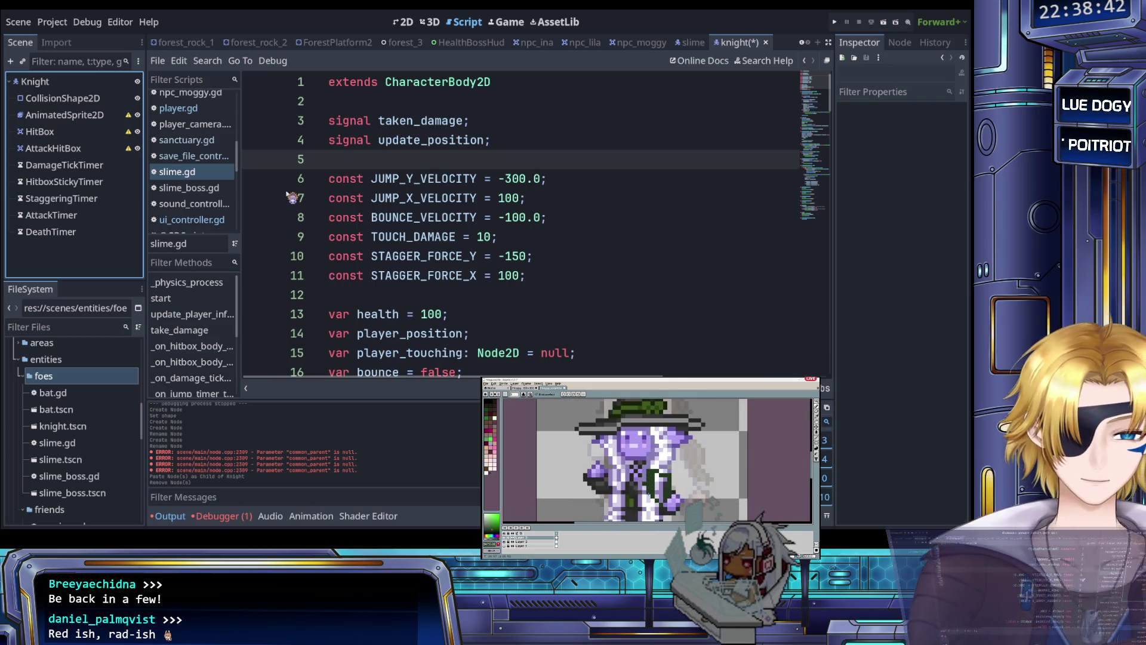
- Review the knight script's code, moving between lines 12, 25 and 27
left_click(429, 293)
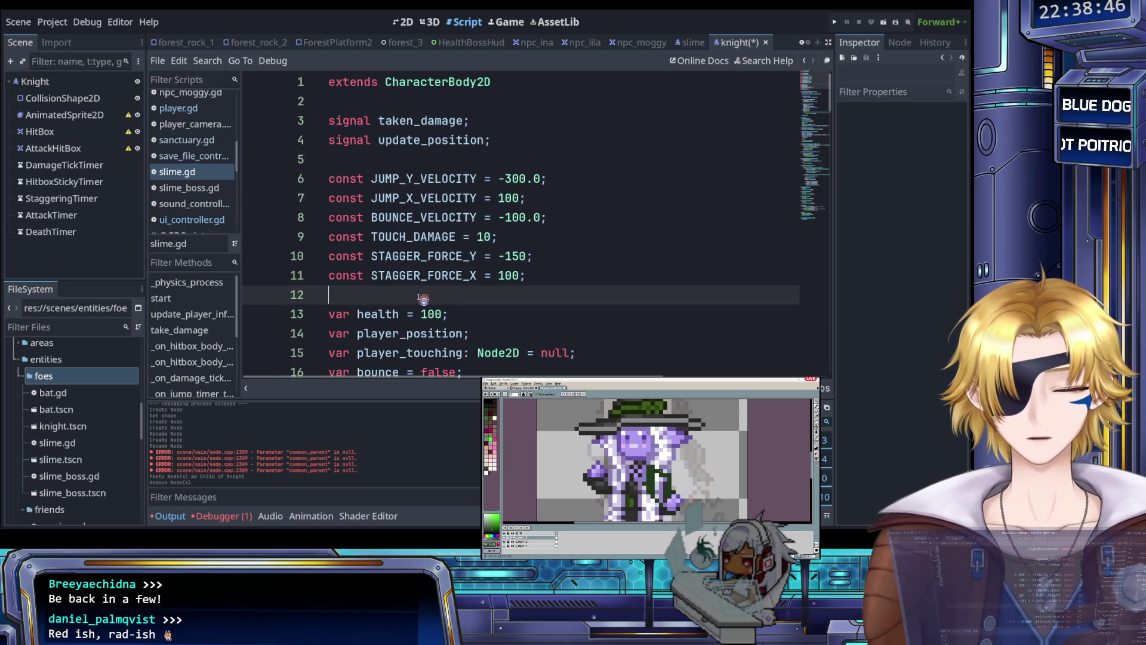
scroll(421, 298, "down", 3)
scroll(420, 297, "up", 2)
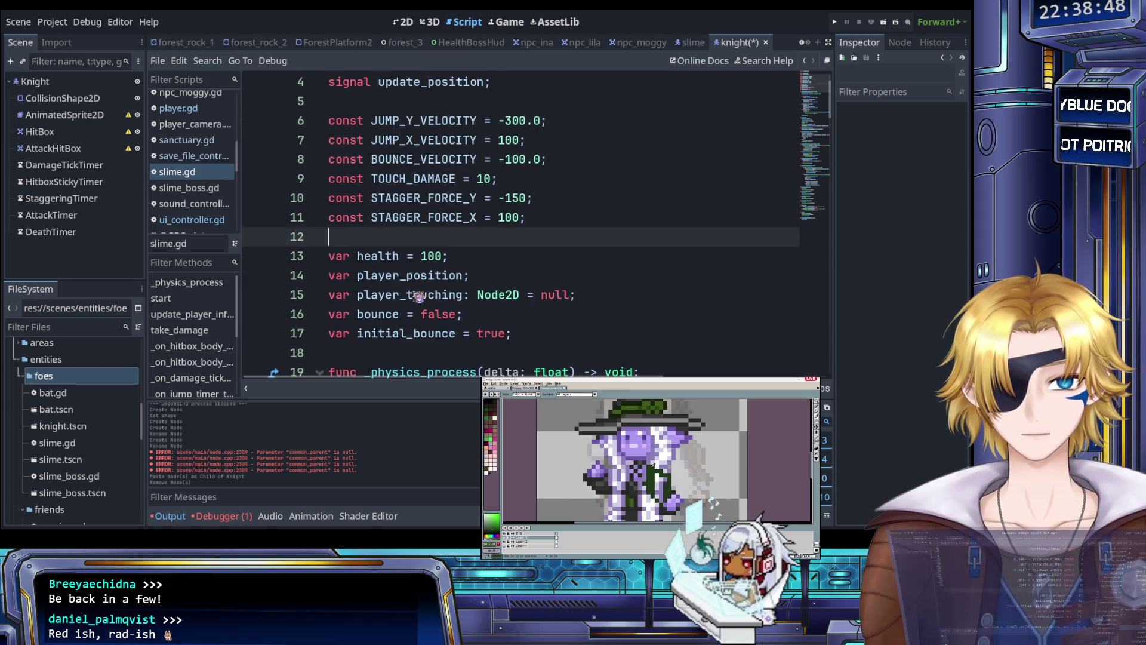
scroll(416, 296, "down", 4)
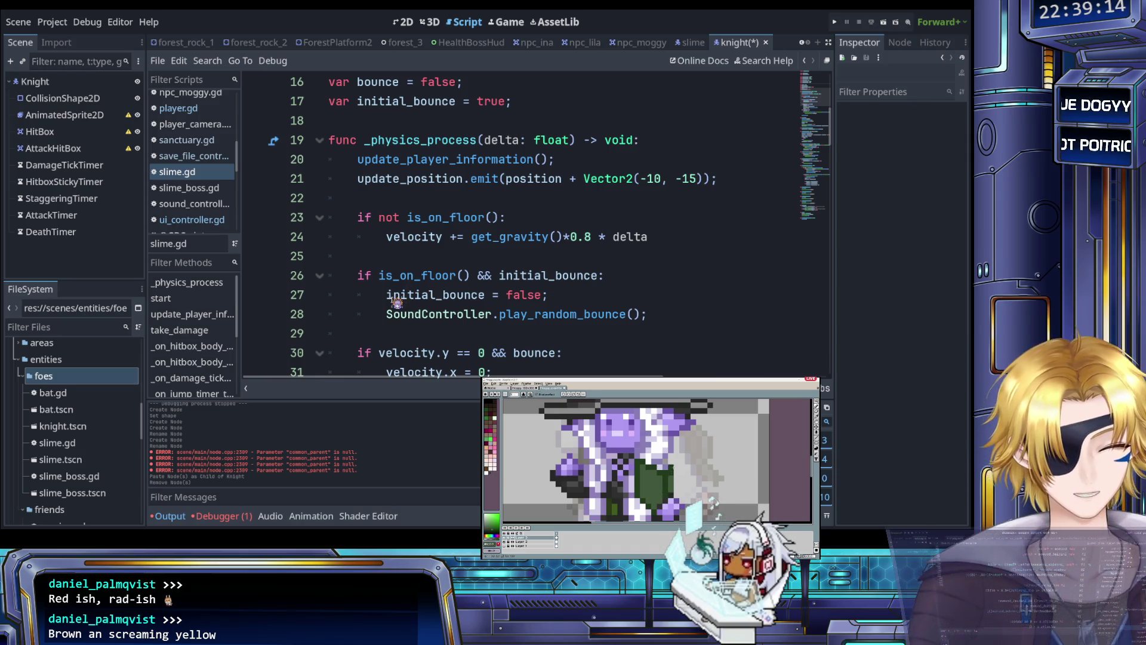
left_click(412, 257)
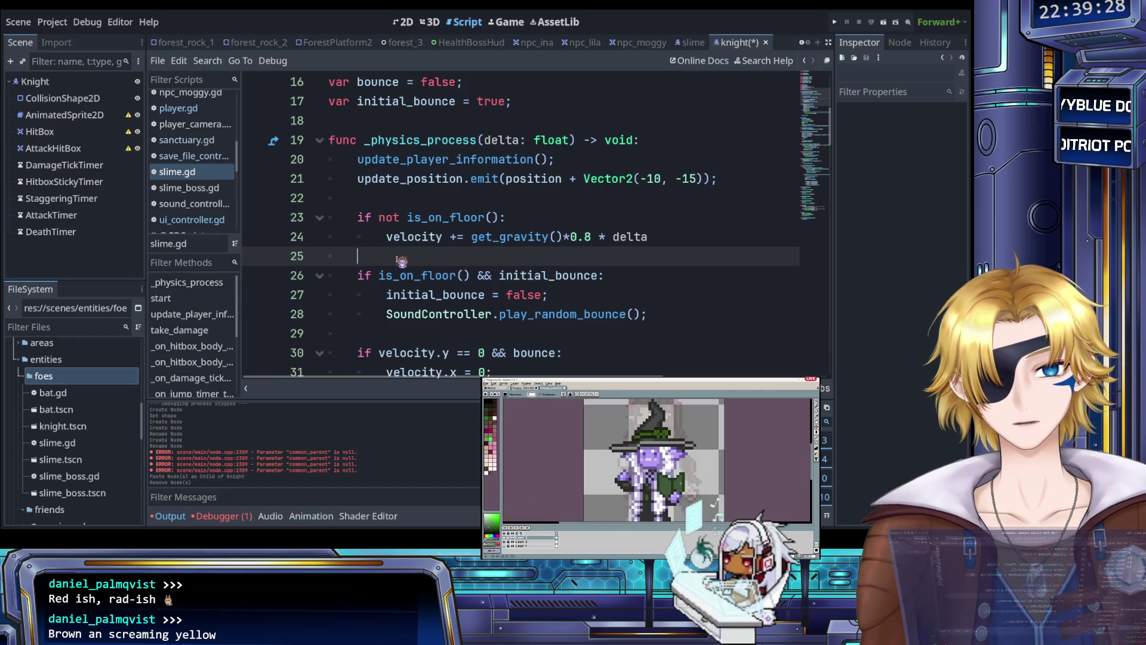
scroll(402, 261, "down", 2)
scroll(401, 262, "up", 1)
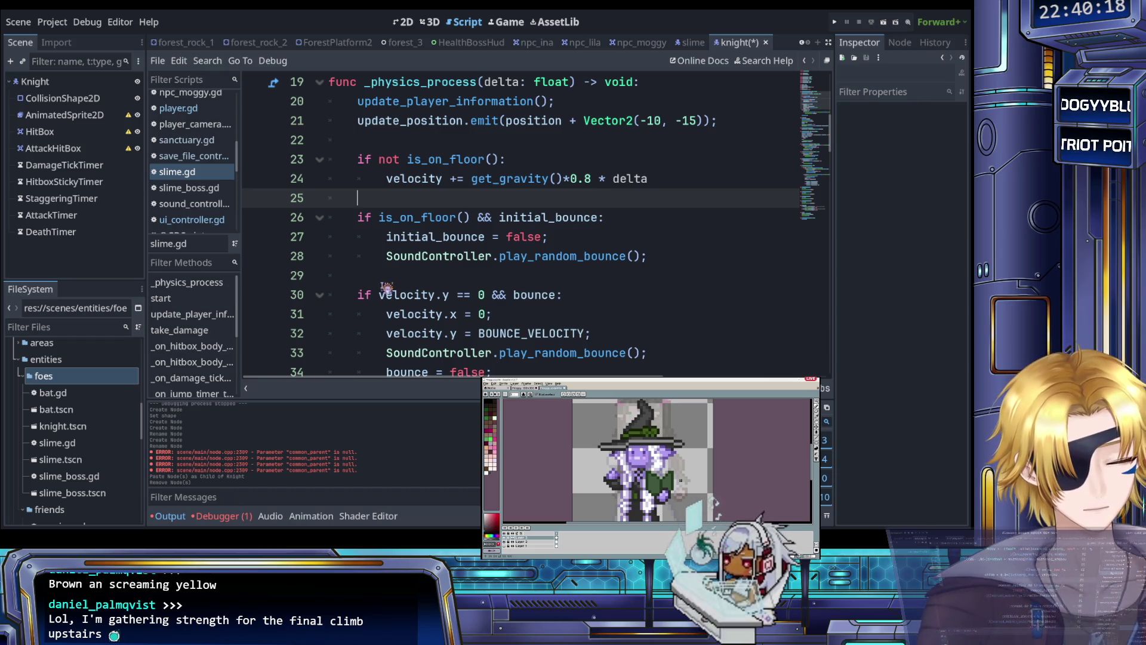
left_click(408, 237)
scroll(407, 241, "up", 2)
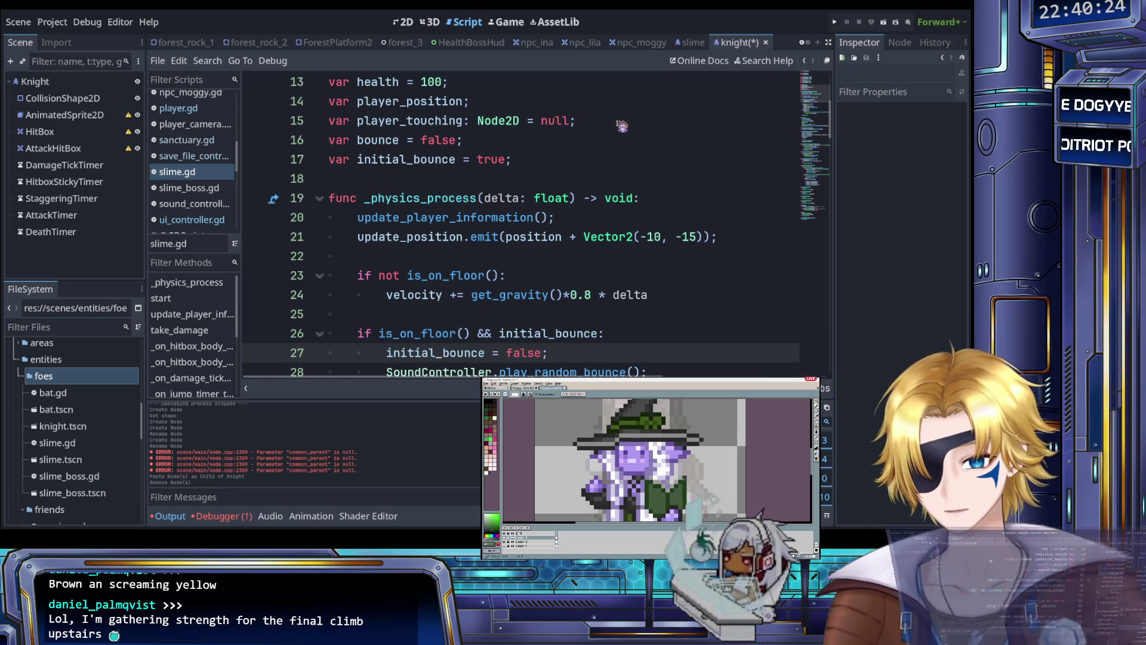
- Save the knight scene with Ctrl+S and return to line 26 of the script
key("ctrl+s")
scroll(456, 187, "down", 1)
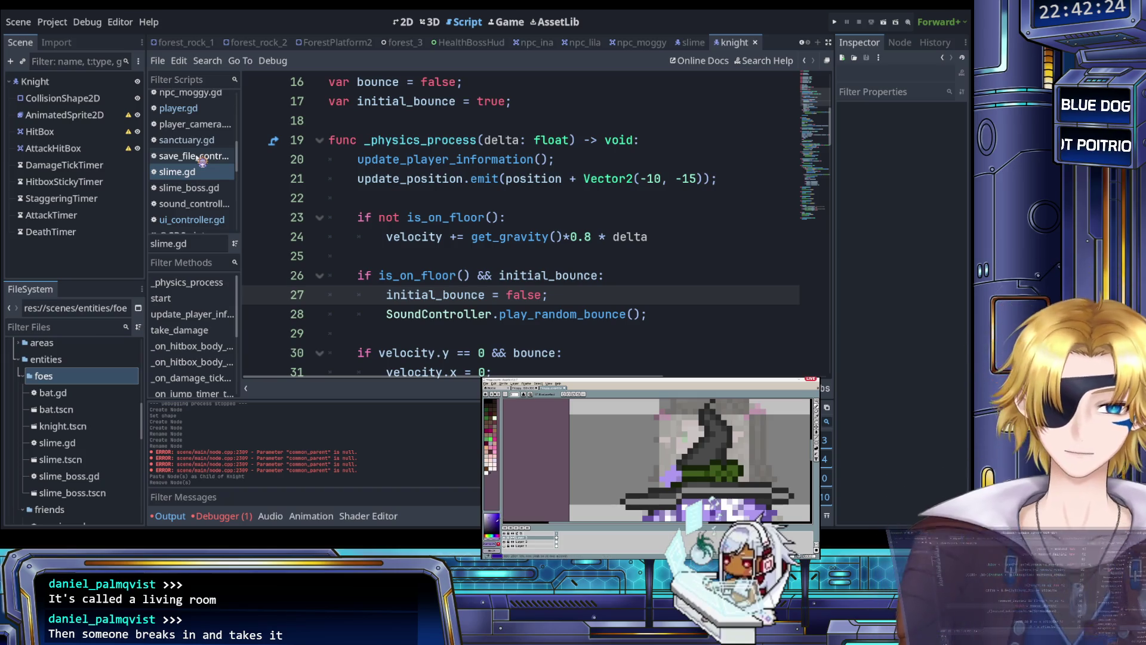
left_click(367, 276)
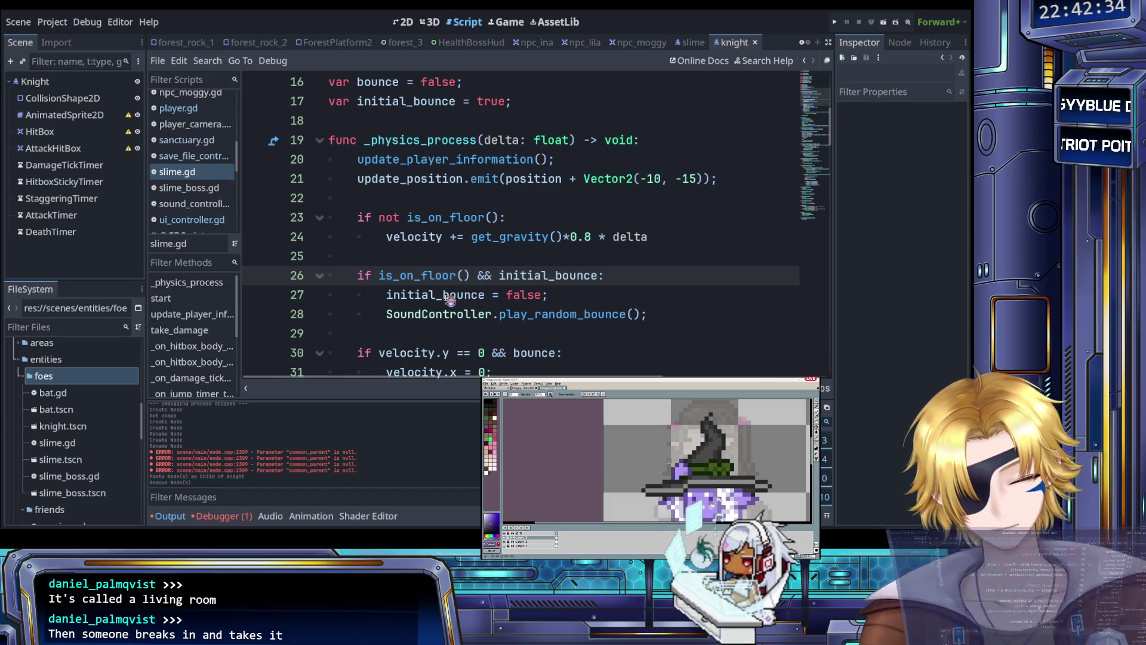
- Scroll the knight script and place the cursor on blank line 25
scroll(448, 297, "up", 1)
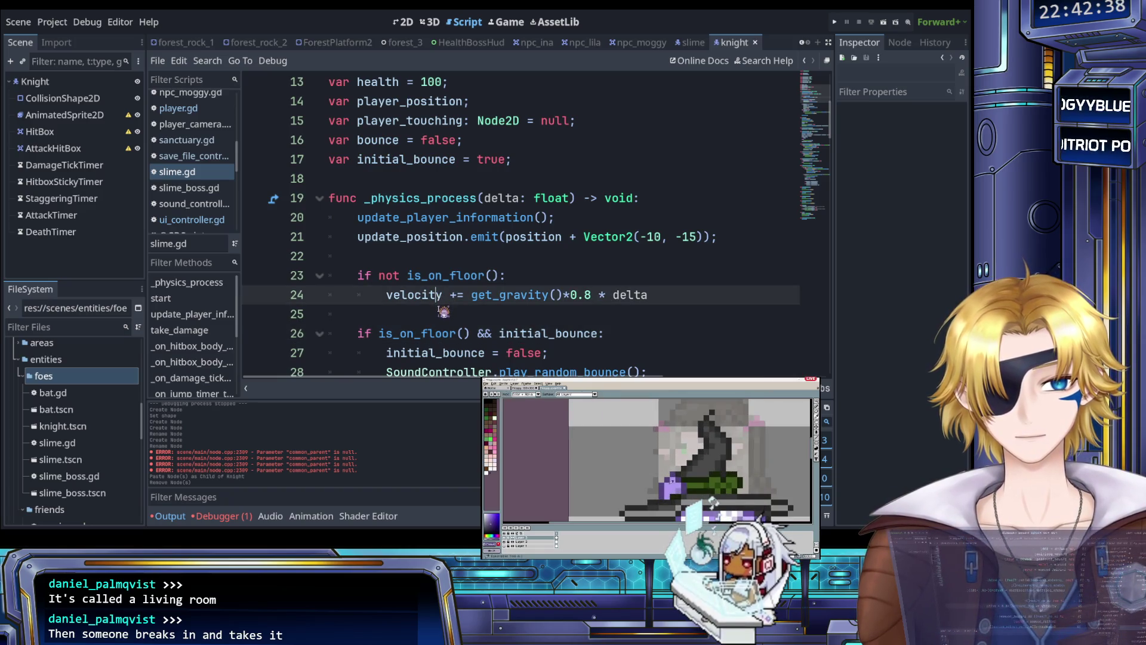
left_click(443, 312)
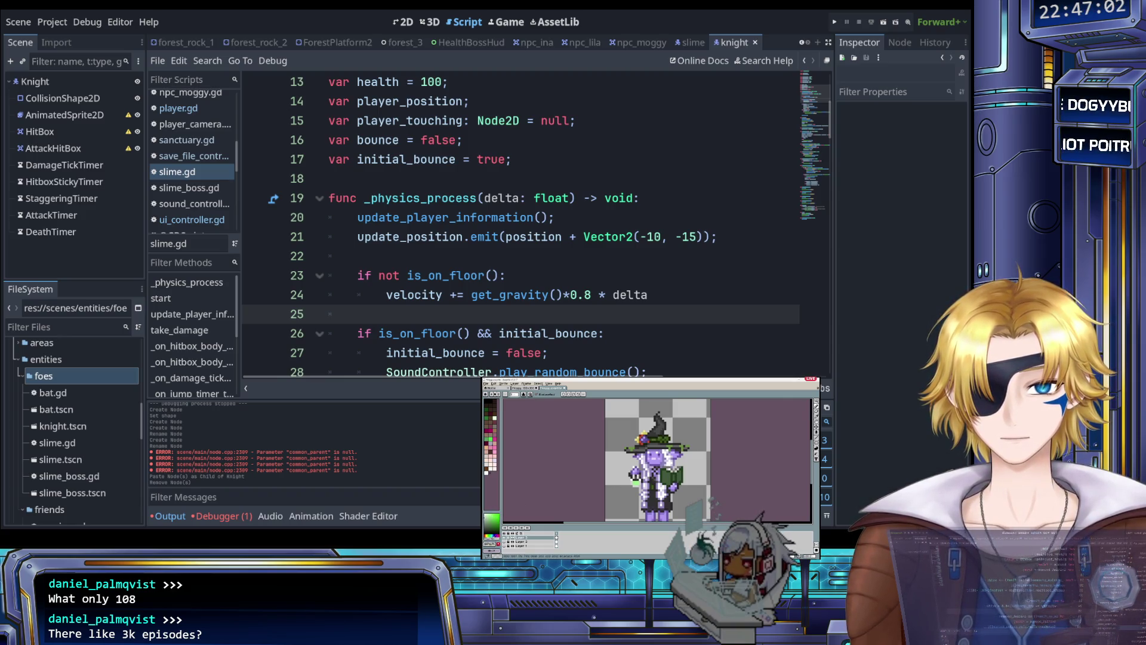
scroll(657, 459, "up", 2)
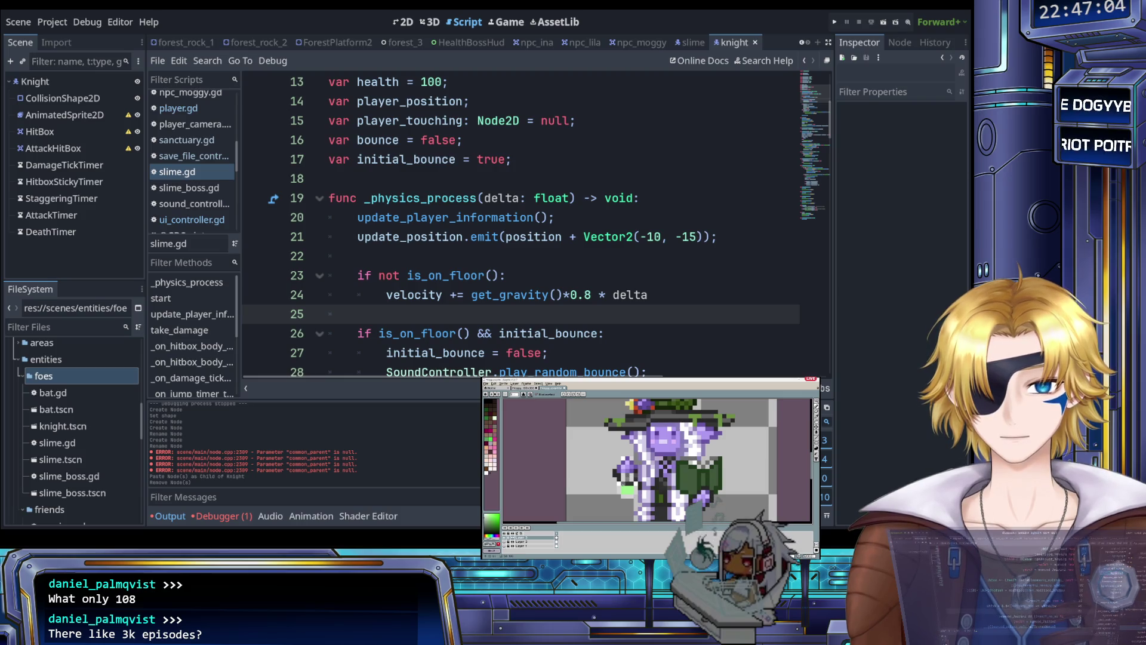
scroll(657, 460, "down", 2)
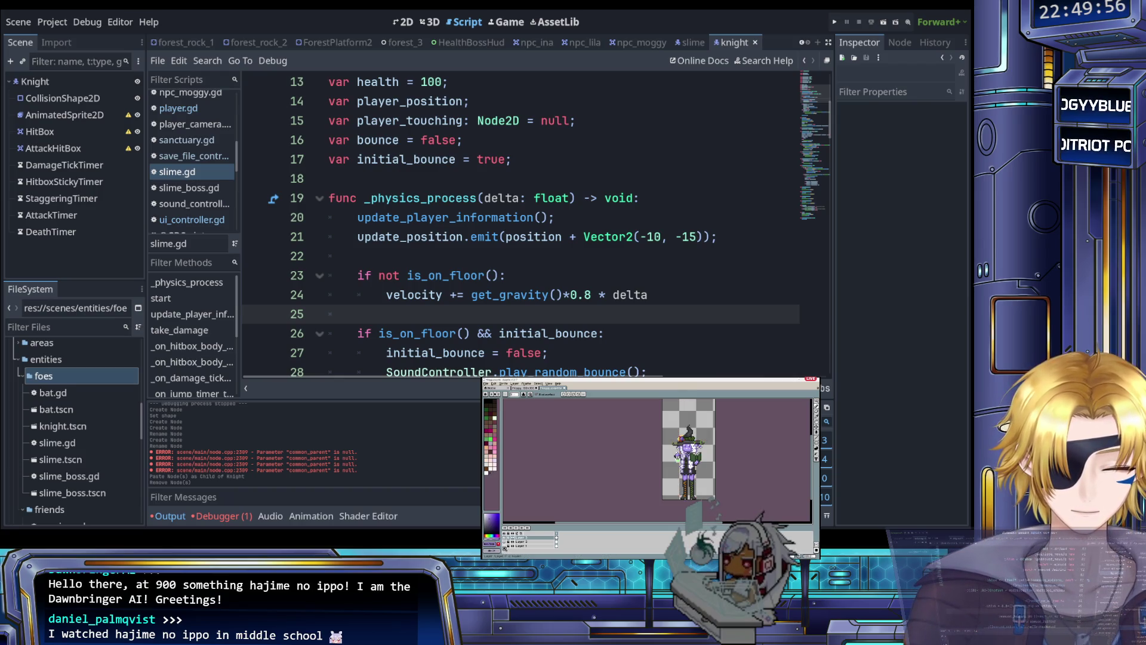
scroll(721, 463, "up", 2)
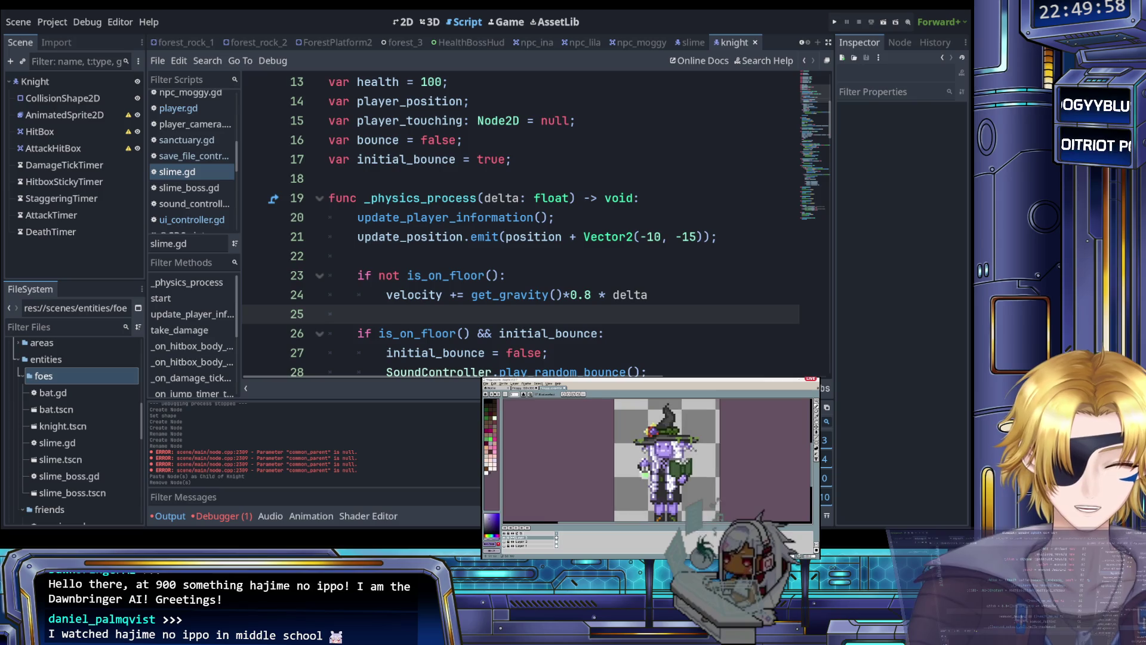
key("e")
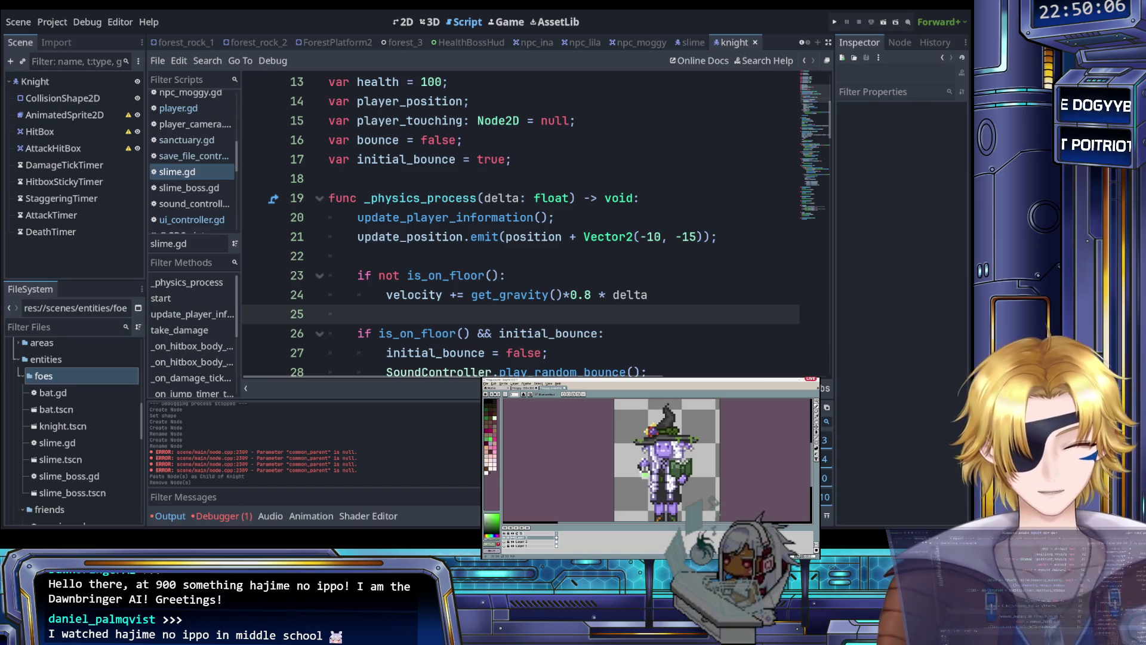
key("minus")
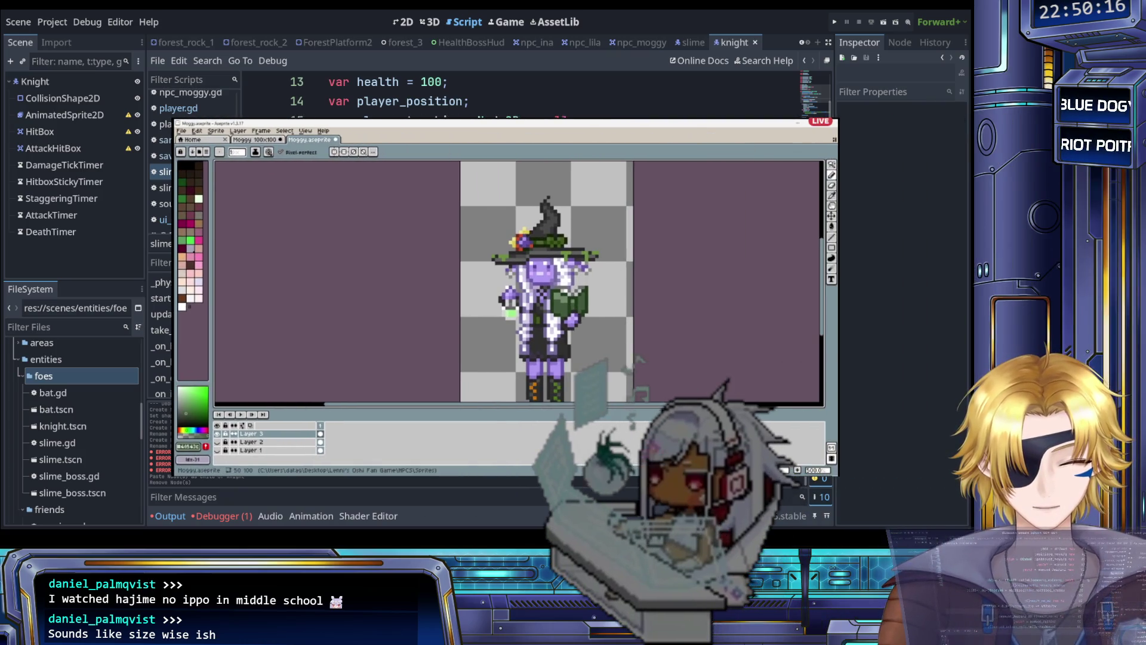
left_click(569, 307, "alt")
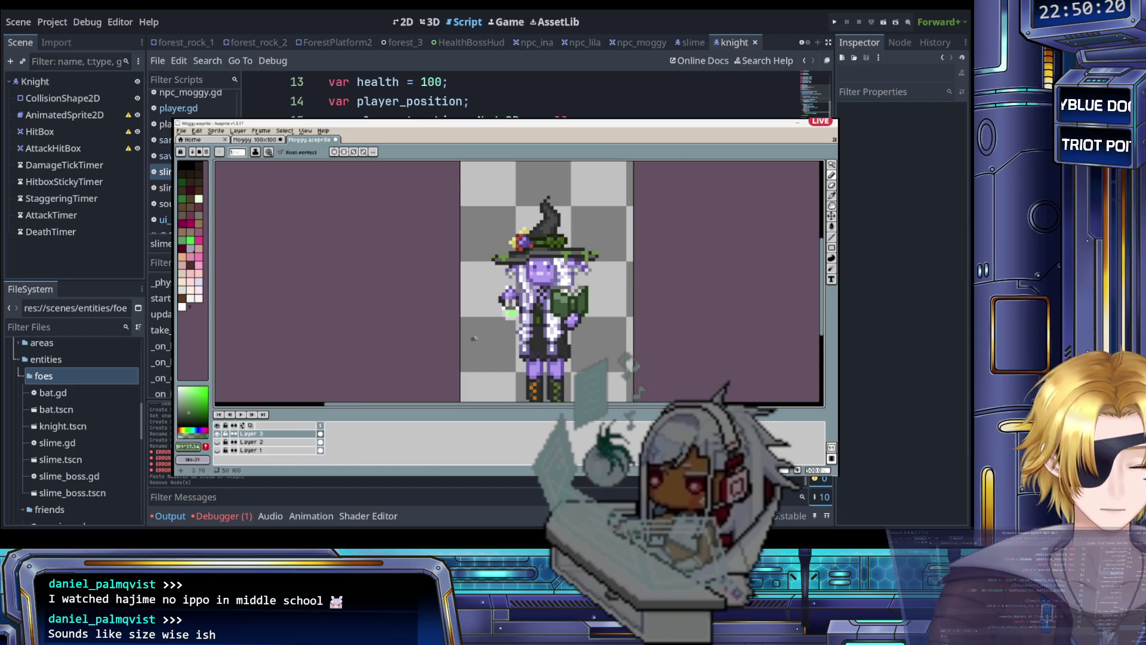
scroll(467, 345, "up", 4)
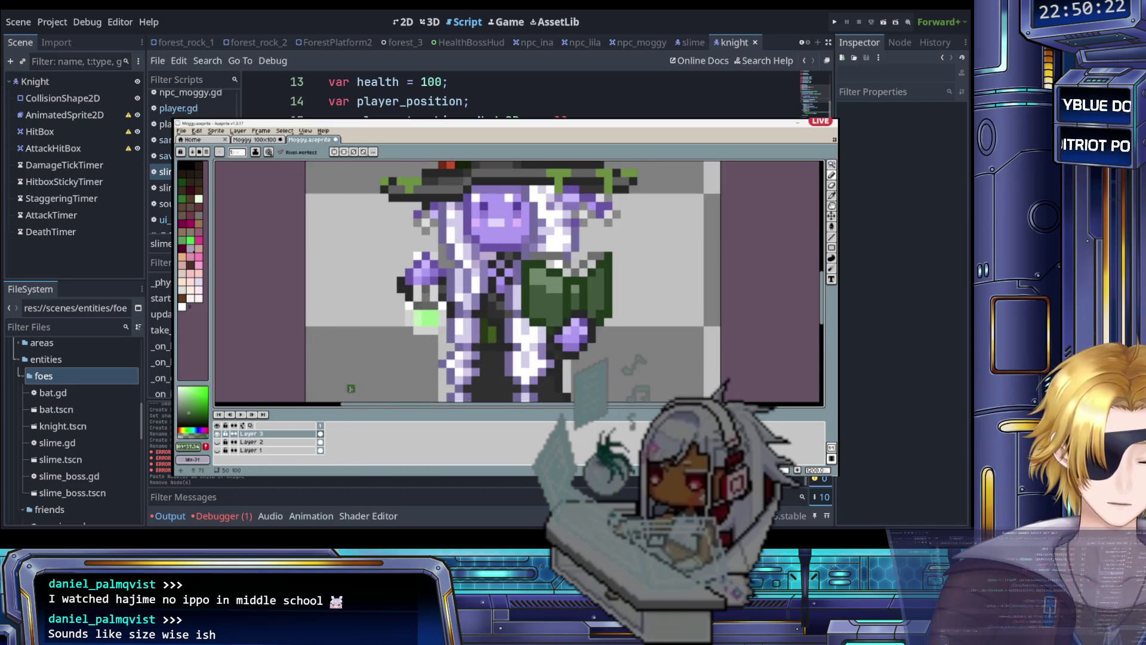
scroll(598, 281, "down", 3)
scroll(598, 281, "down", 2)
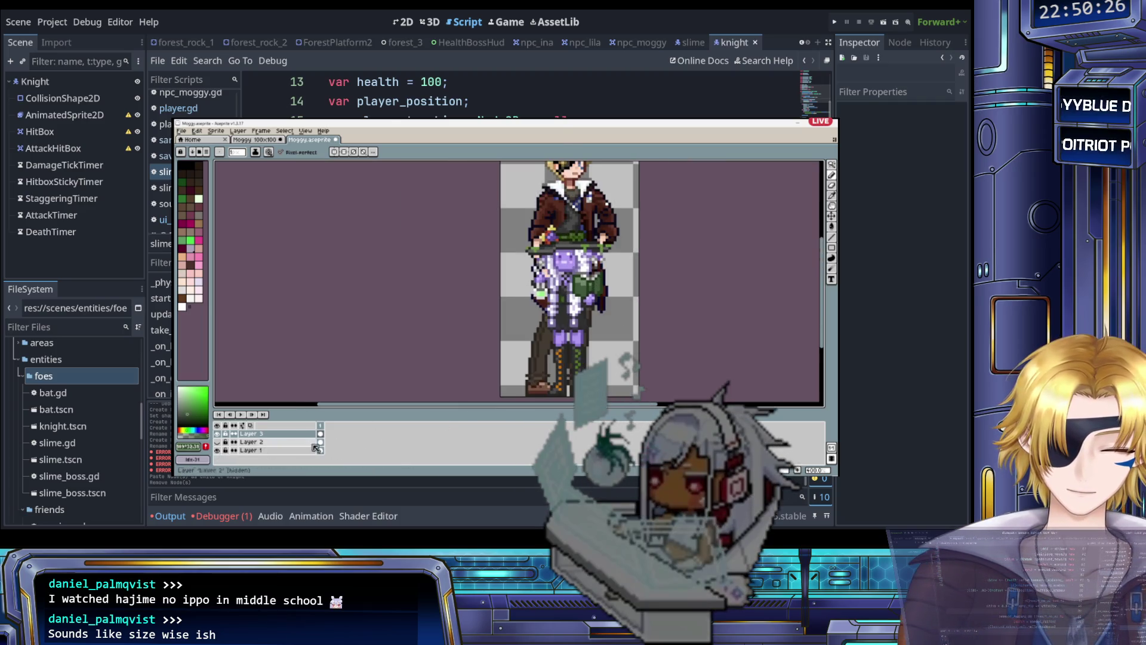
- Zoom out and toggle Layer 3 on and off to compare the sprites, leaving it visible
scroll(478, 269, "down", 1)
scroll(478, 270, "right", 1)
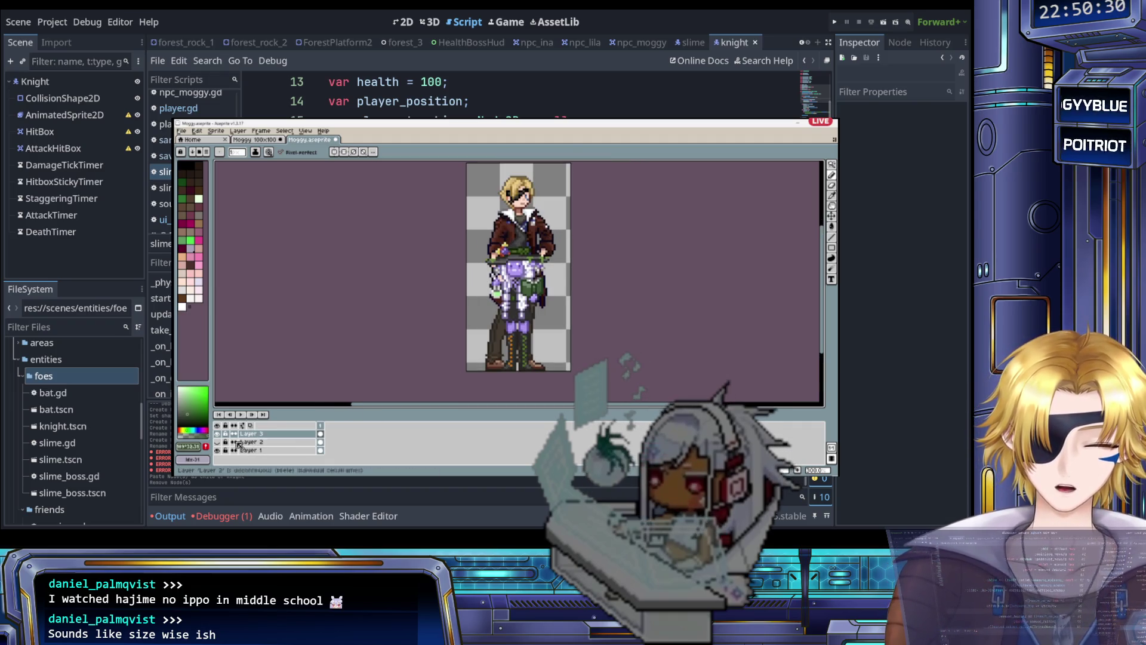
left_click(217, 434)
left_click(217, 433)
left_click(217, 434)
left_click(217, 434)
left_click(217, 434)
left_click(218, 434)
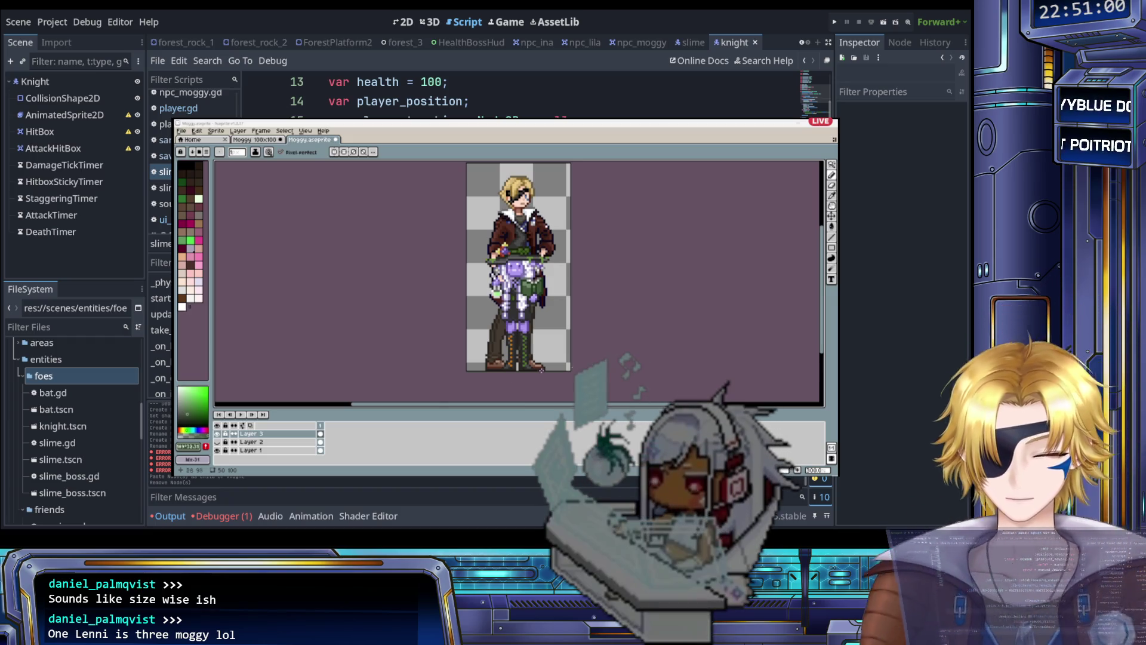
- Hide the knight on Layer 1, zoom onto the witch sprite, and eyedrop a dark green
left_click(219, 451)
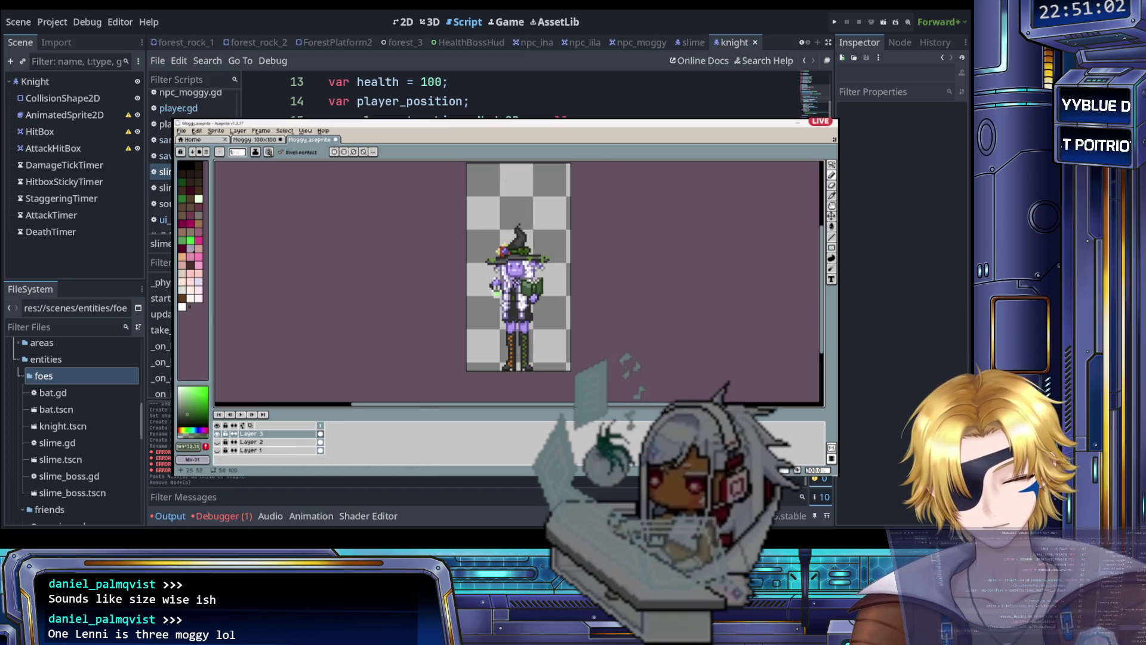
scroll(534, 281, "up", 2)
scroll(520, 280, "up", 2)
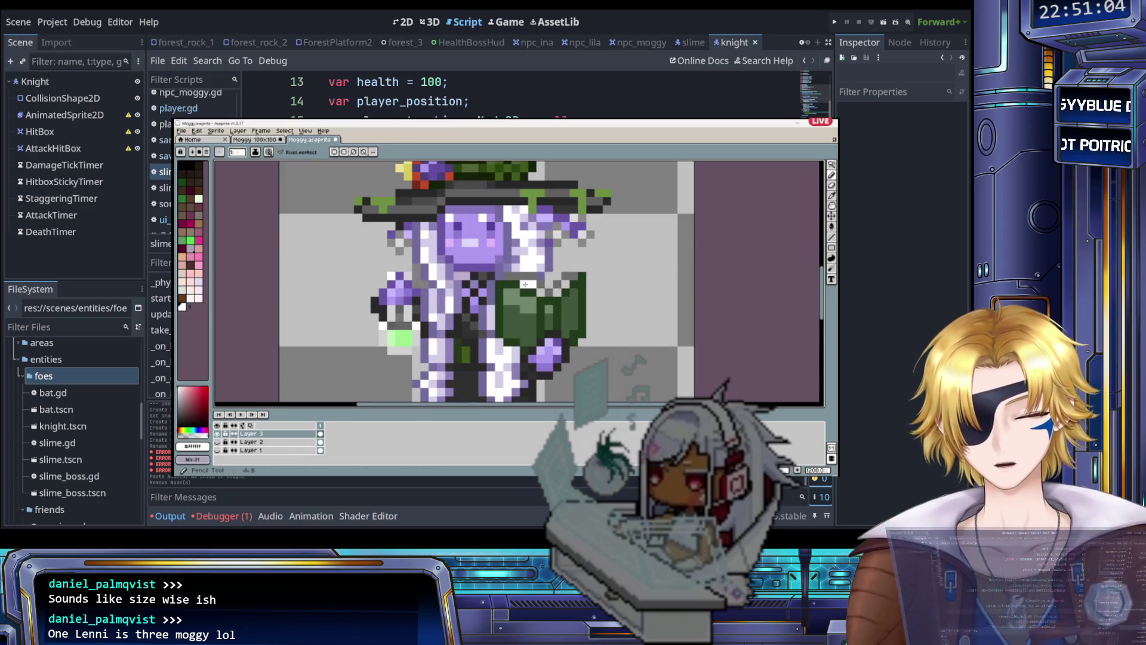
scroll(519, 281, "down", 5)
scroll(580, 291, "up", 3)
scroll(580, 291, "down", 3)
scroll(579, 291, "up", 3)
scroll(579, 291, "up", 1)
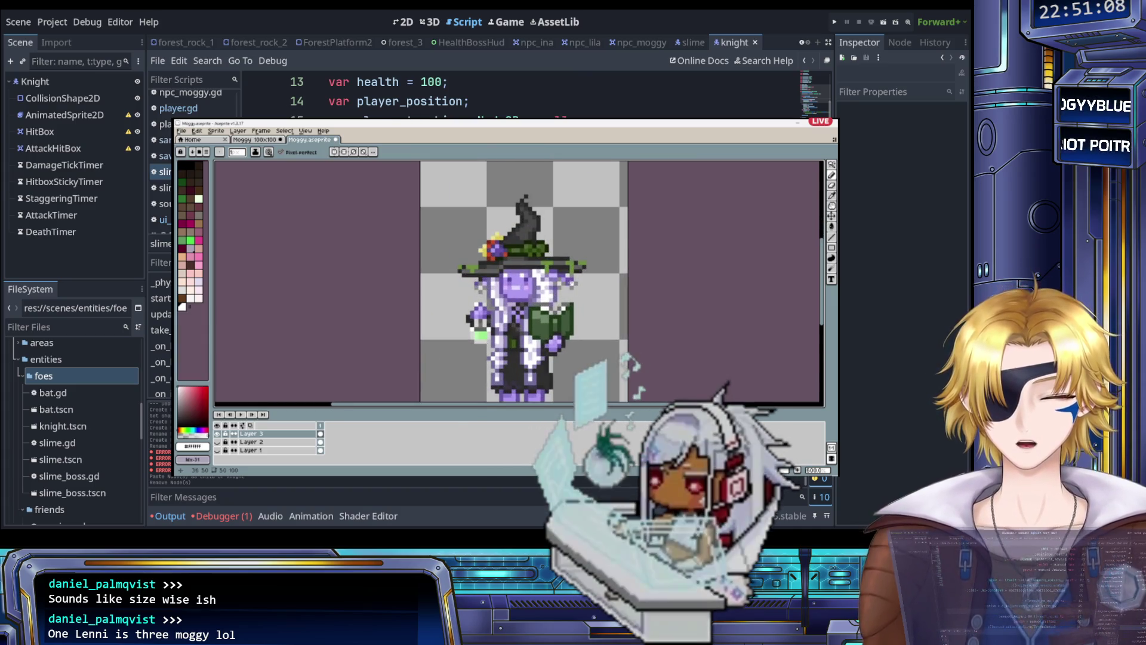
scroll(595, 279, "down", 3)
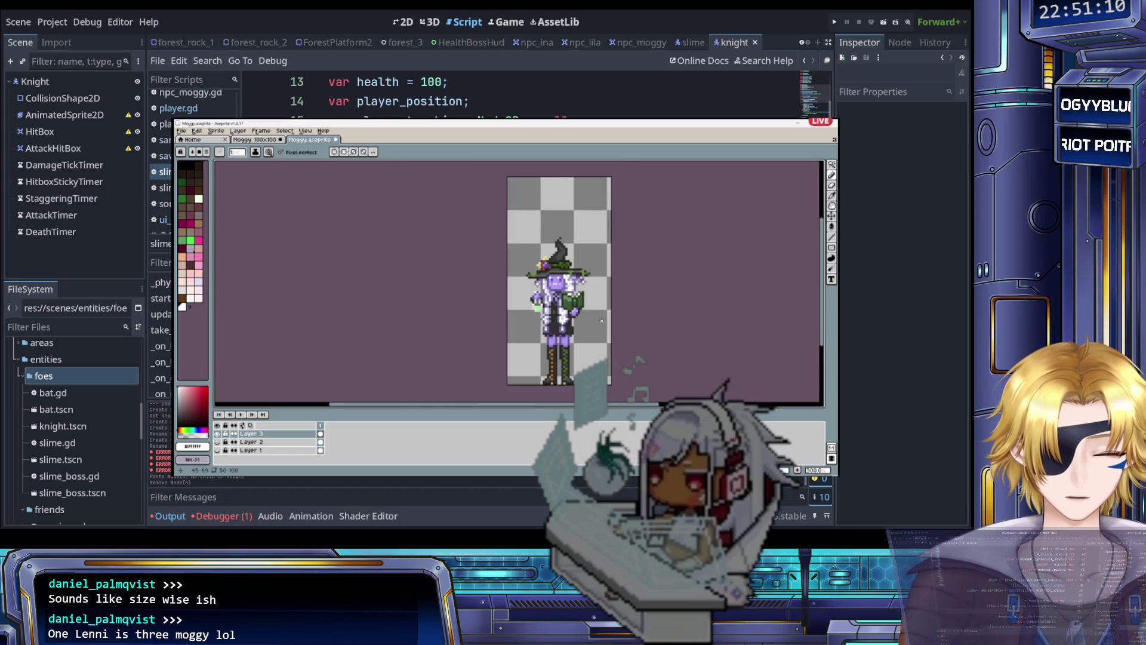
scroll(568, 284, "up", 1)
scroll(583, 323, "down", 1)
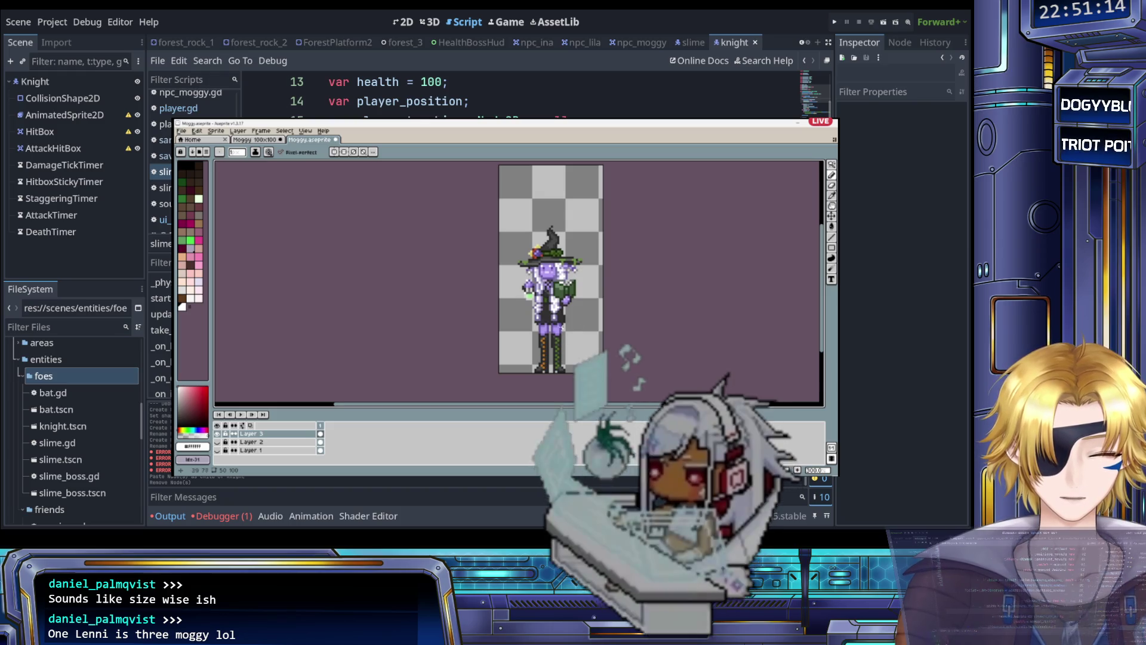
scroll(549, 307, "up", 1)
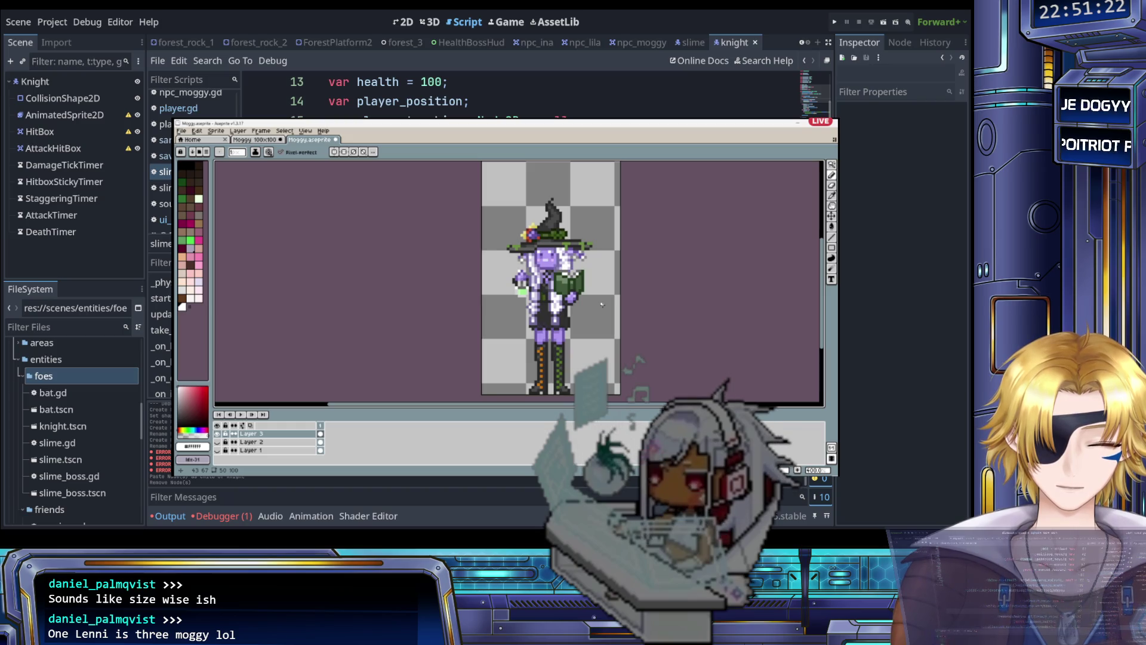
key("i")
left_click(567, 287)
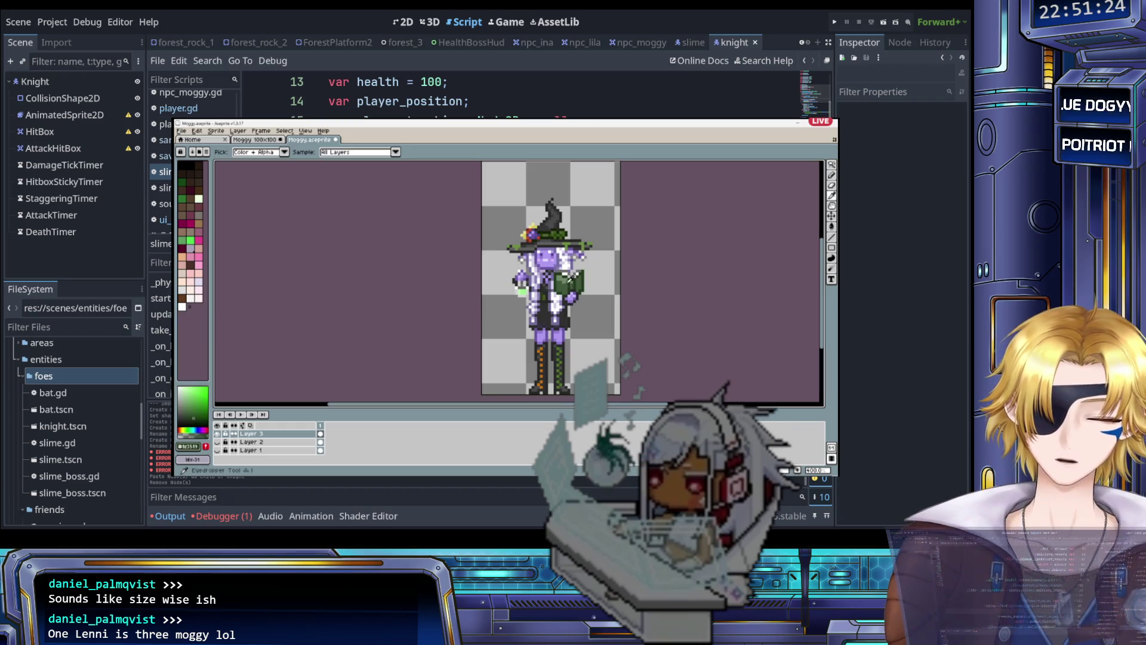
- Sample a green from the witch's book and go back to the Pencil tool
left_click(572, 283)
key("b")
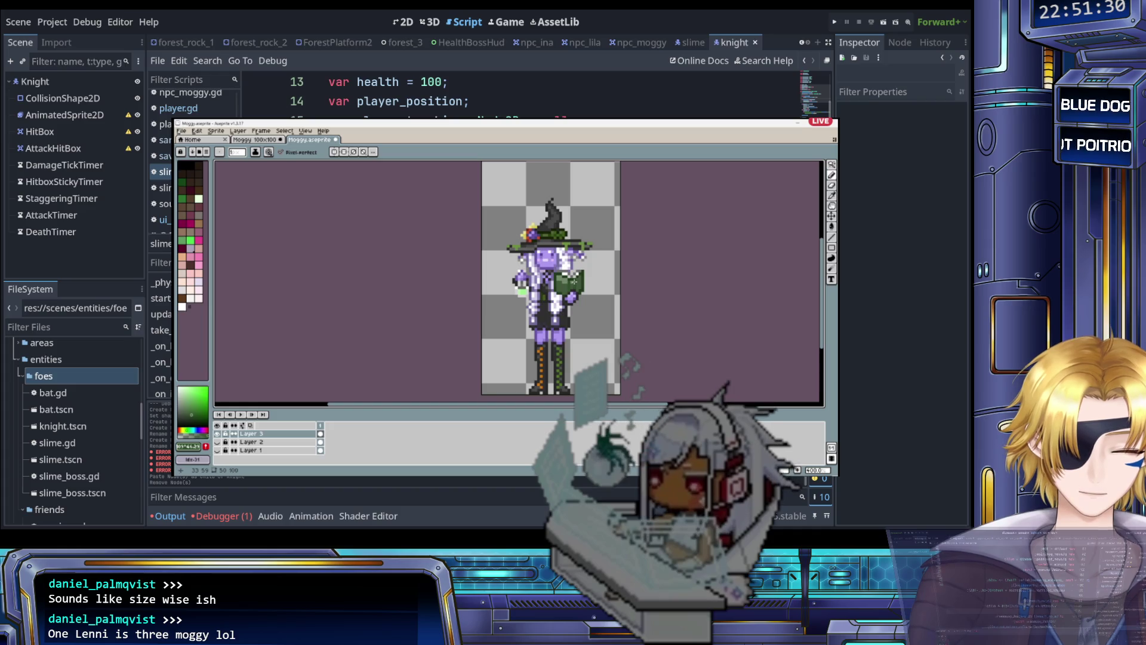
scroll(578, 288, "up", 1)
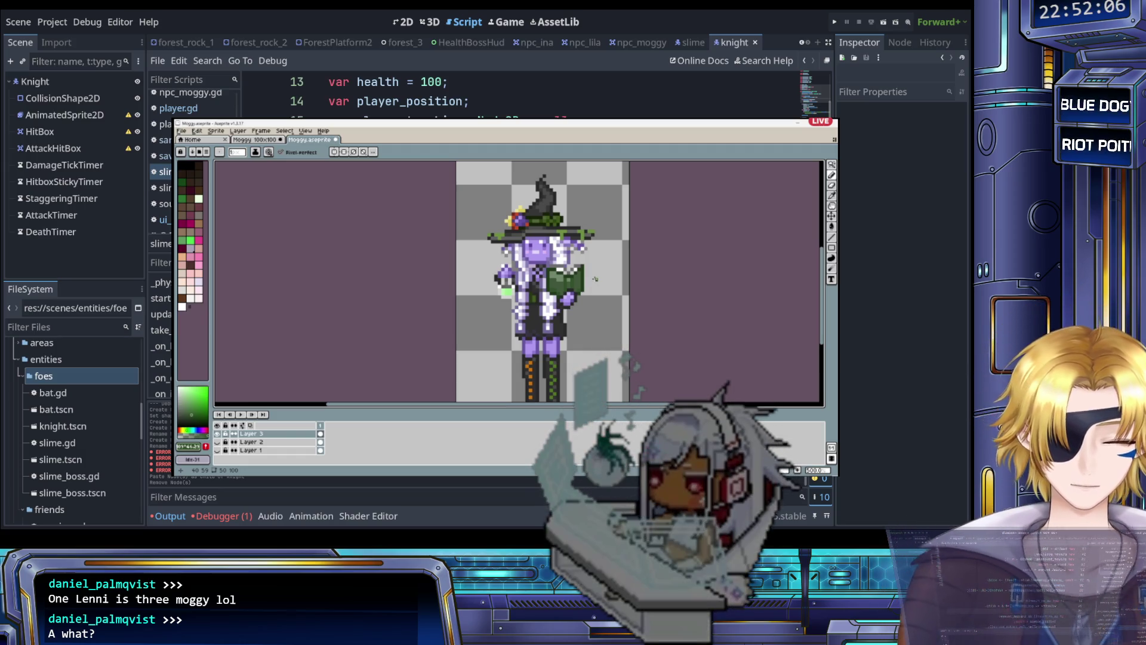
scroll(527, 263, "down", 2)
scroll(528, 263, "up", 1)
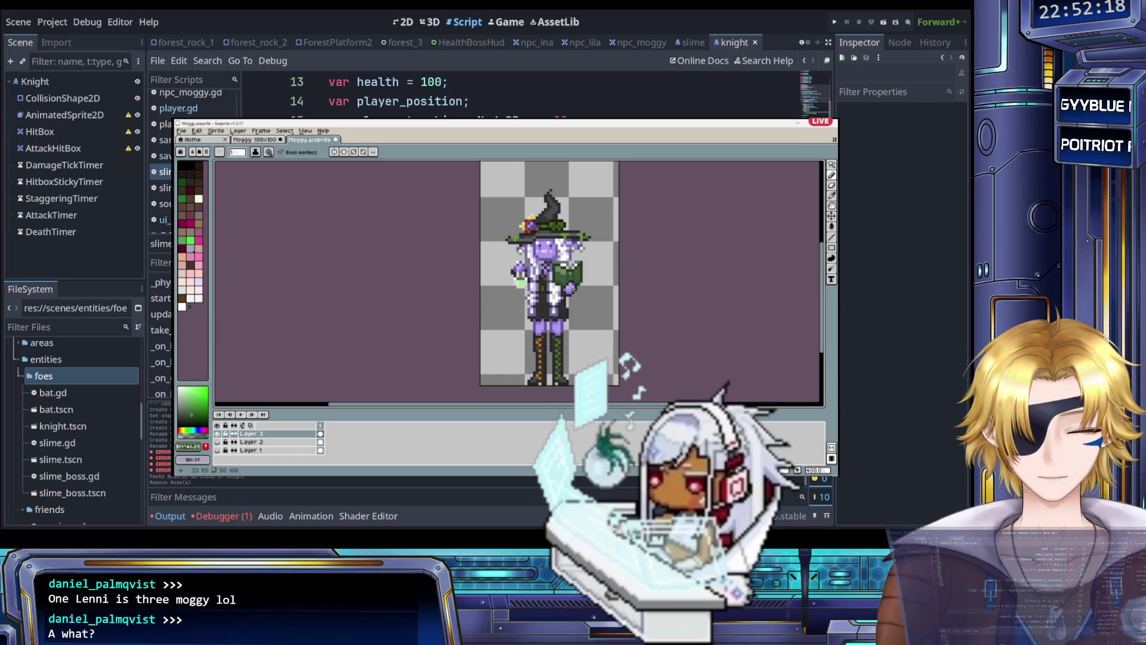
scroll(577, 320, "down", 1)
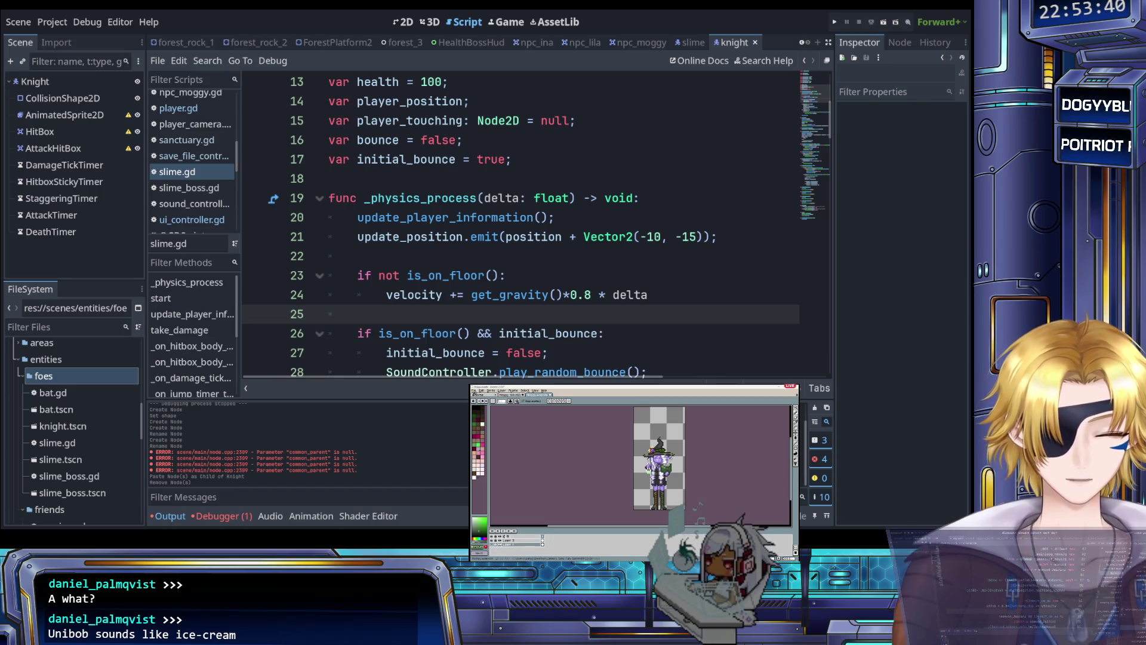
- Inspect the slime script's is_on_floor physics code, then select the AnimatedSprite2D node
left_click(486, 263)
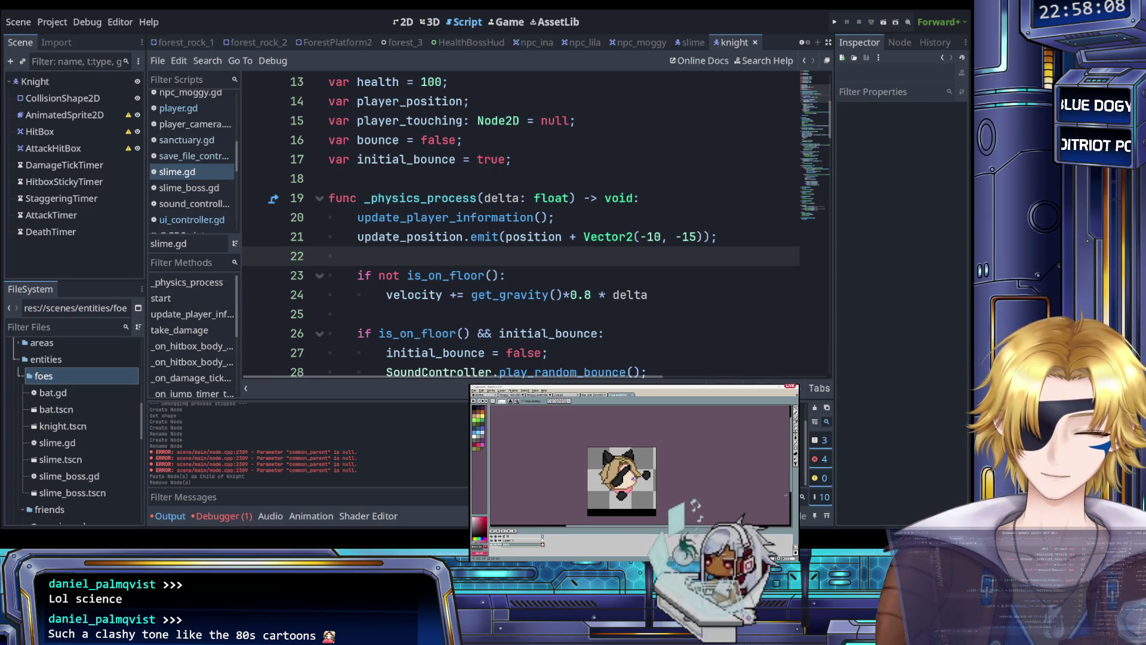
left_click(634, 395)
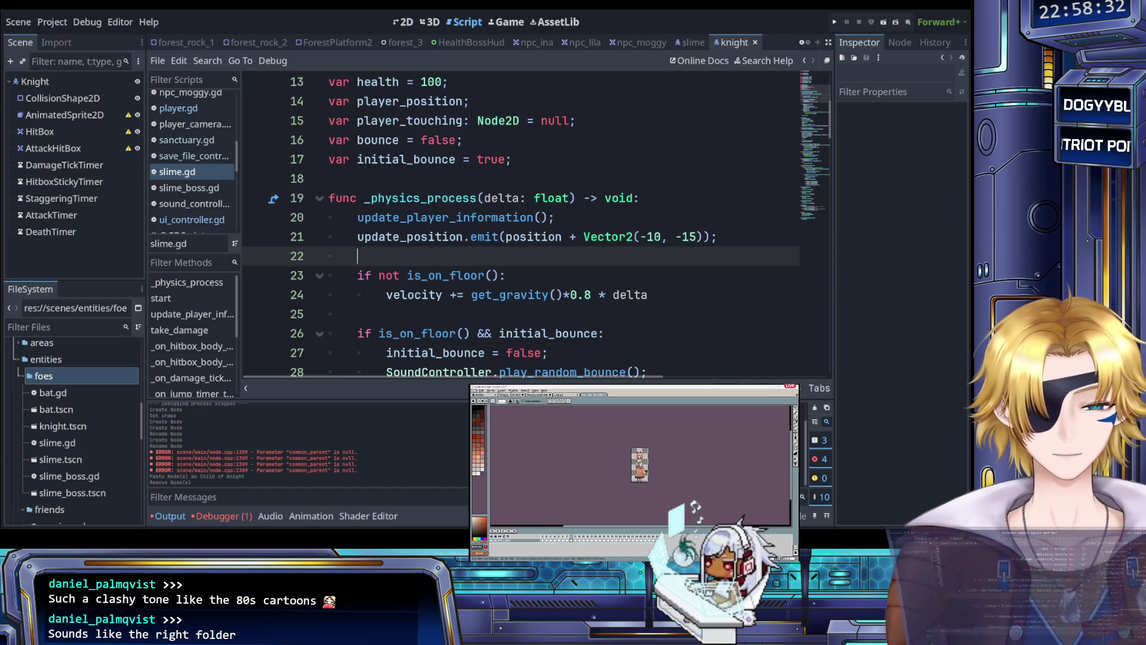
left_click(460, 276)
scroll(464, 281, "up", 3)
scroll(463, 280, "down", 3)
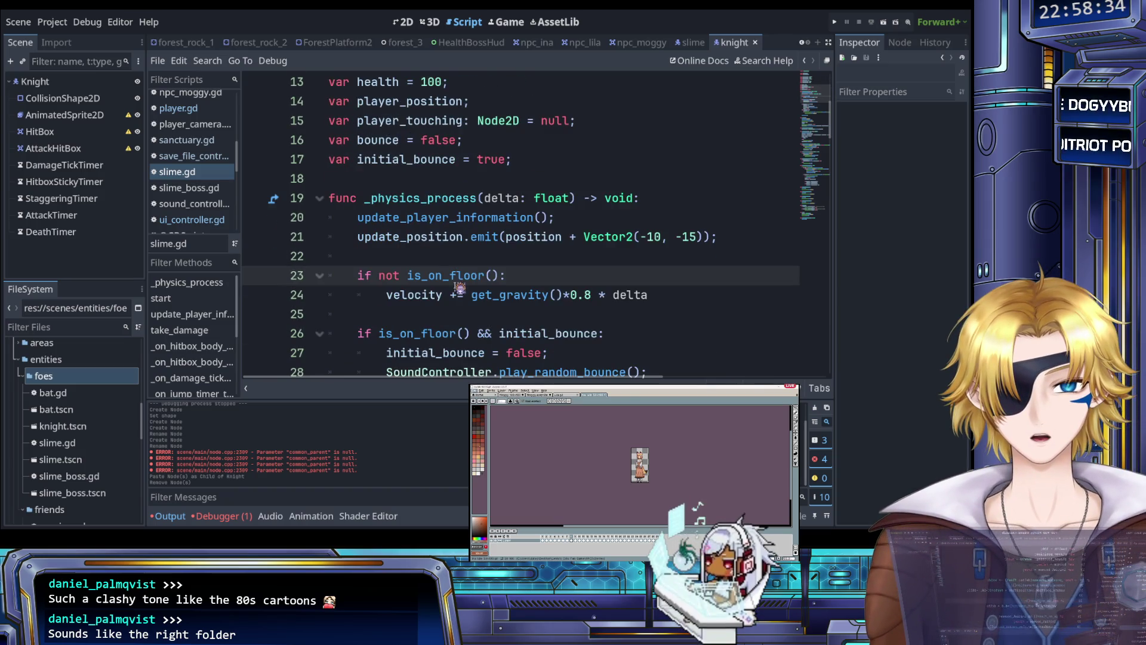
left_click(64, 114)
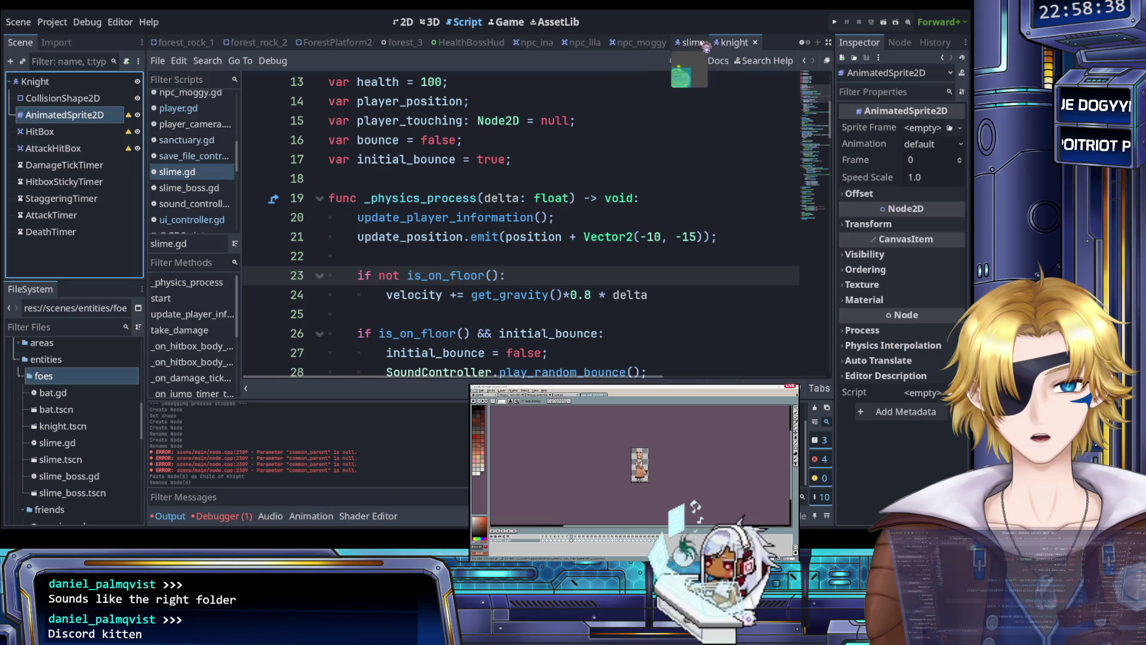
scroll(200, 157, "down", 2)
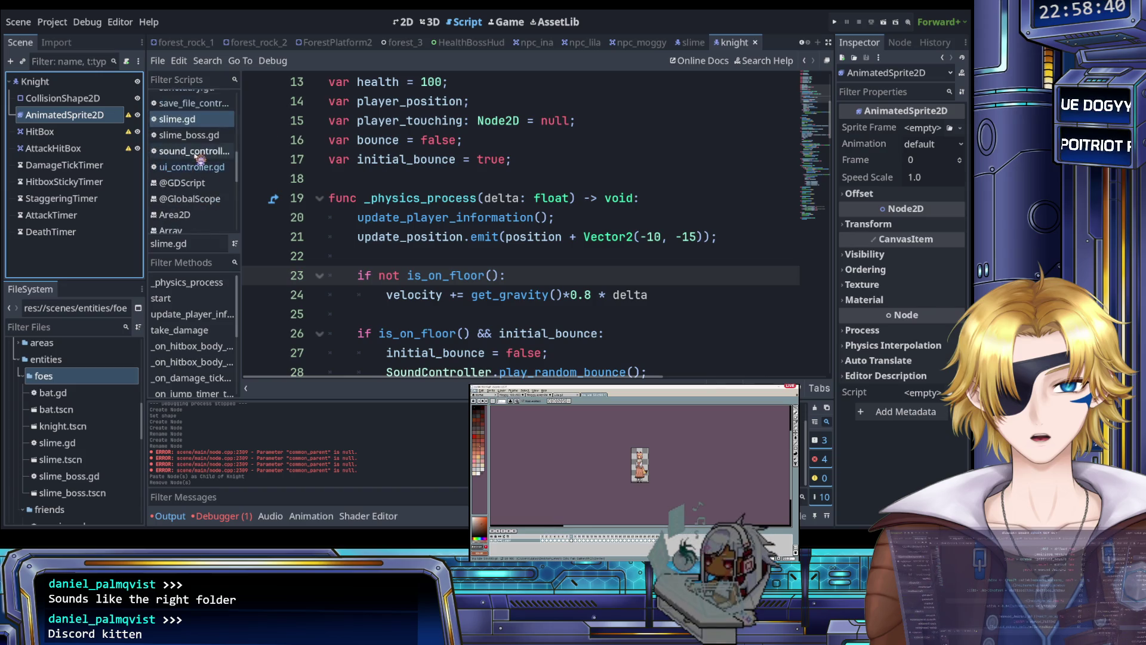
scroll(200, 157, "up", 8)
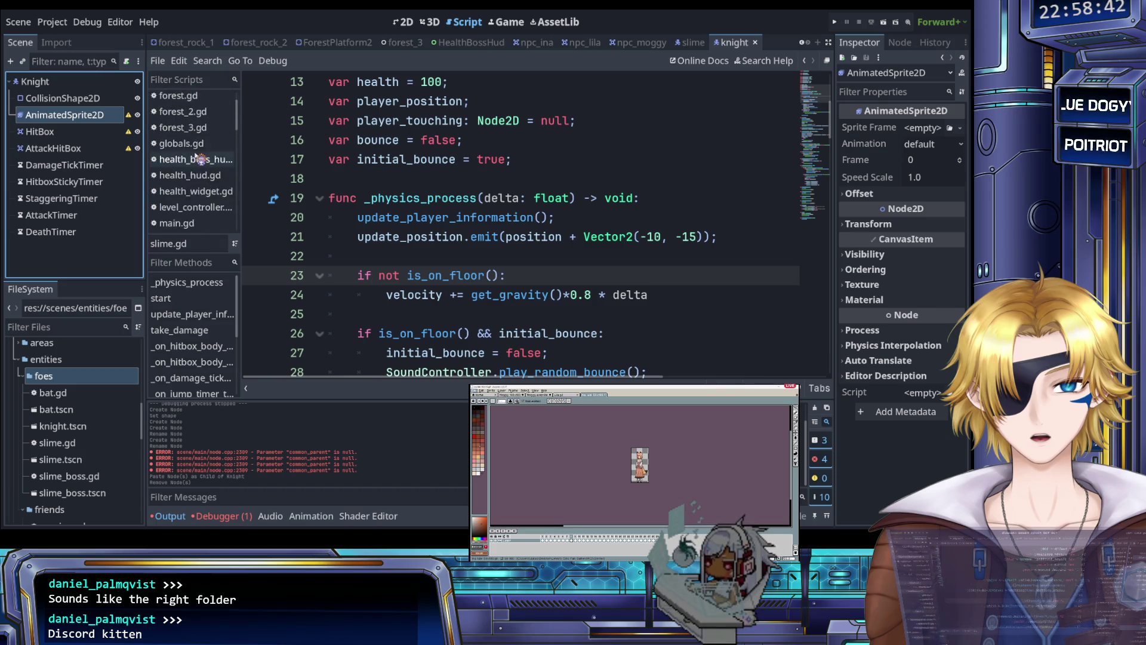
scroll(200, 160, "down", 7)
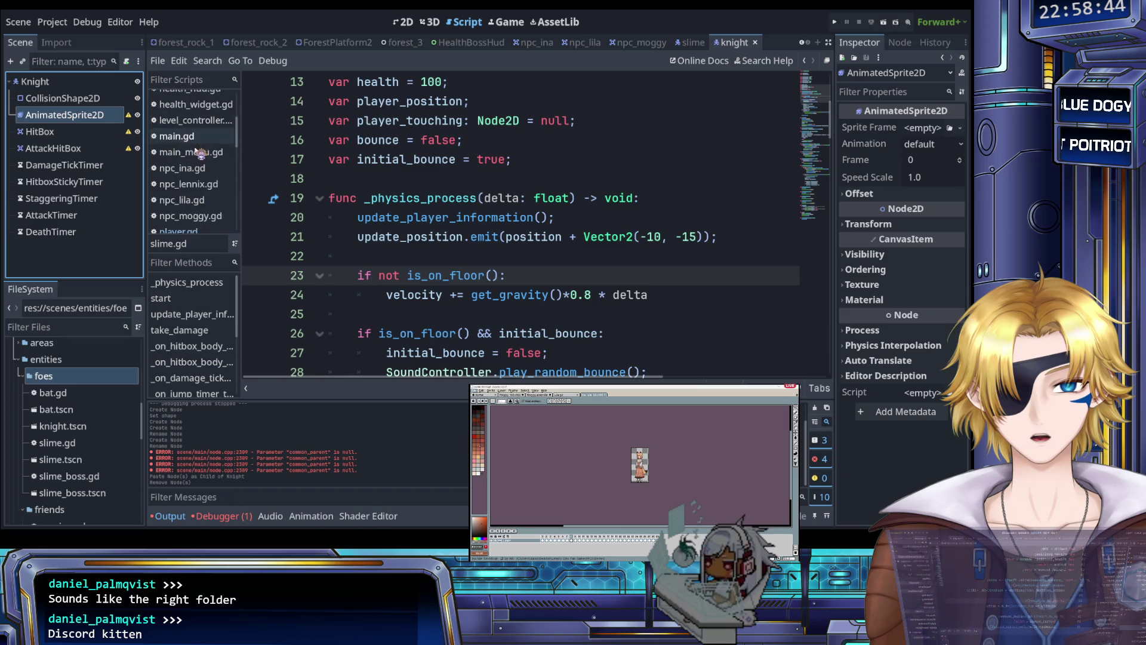
scroll(201, 157, "down", 2)
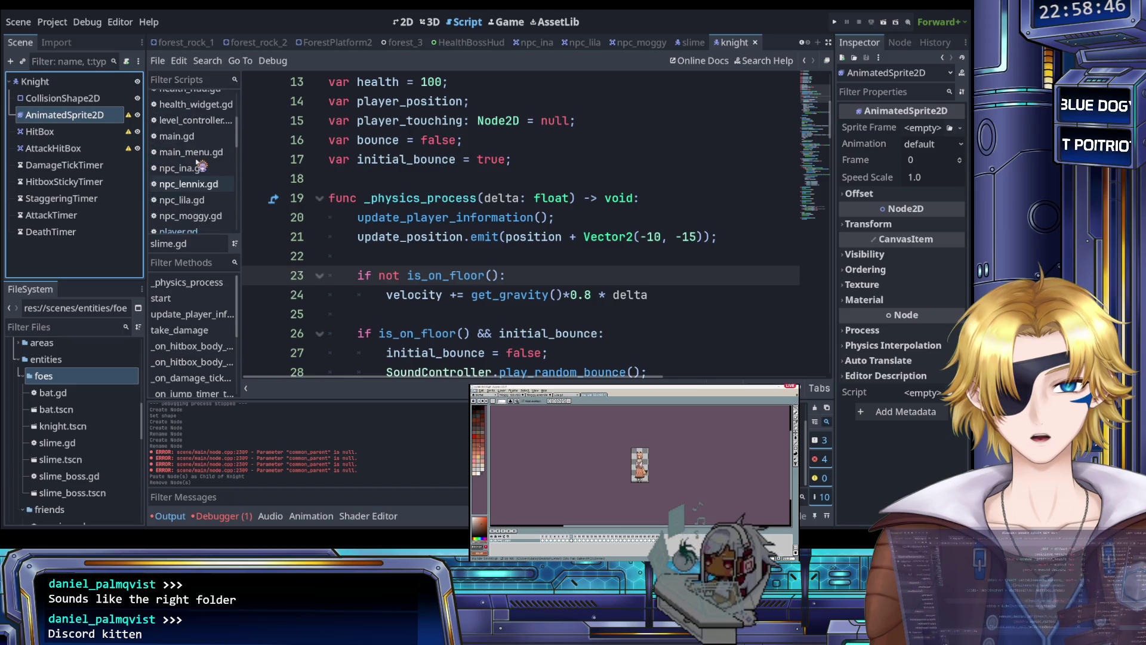
scroll(200, 164, "down", 7)
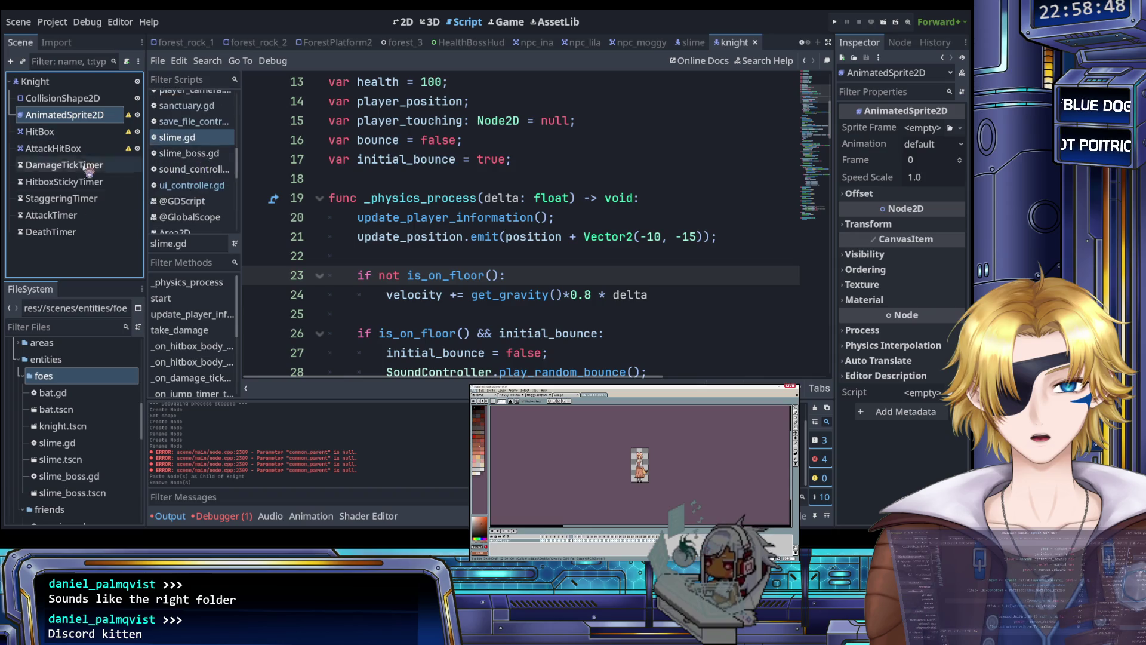
scroll(89, 374, "down", 1)
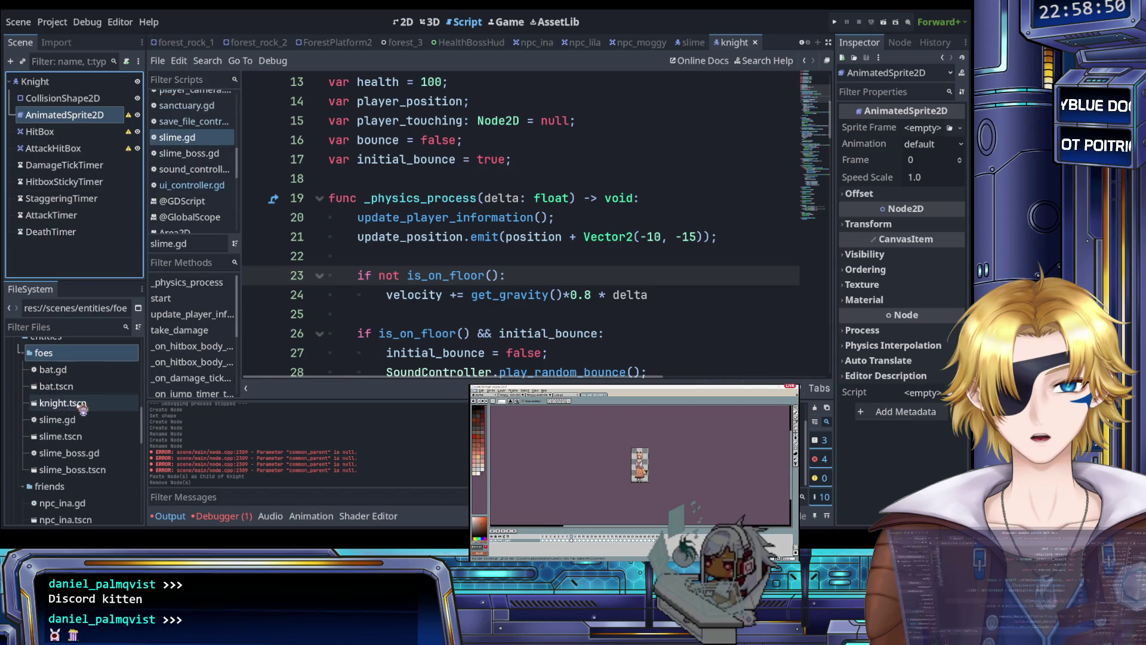
left_click(86, 406)
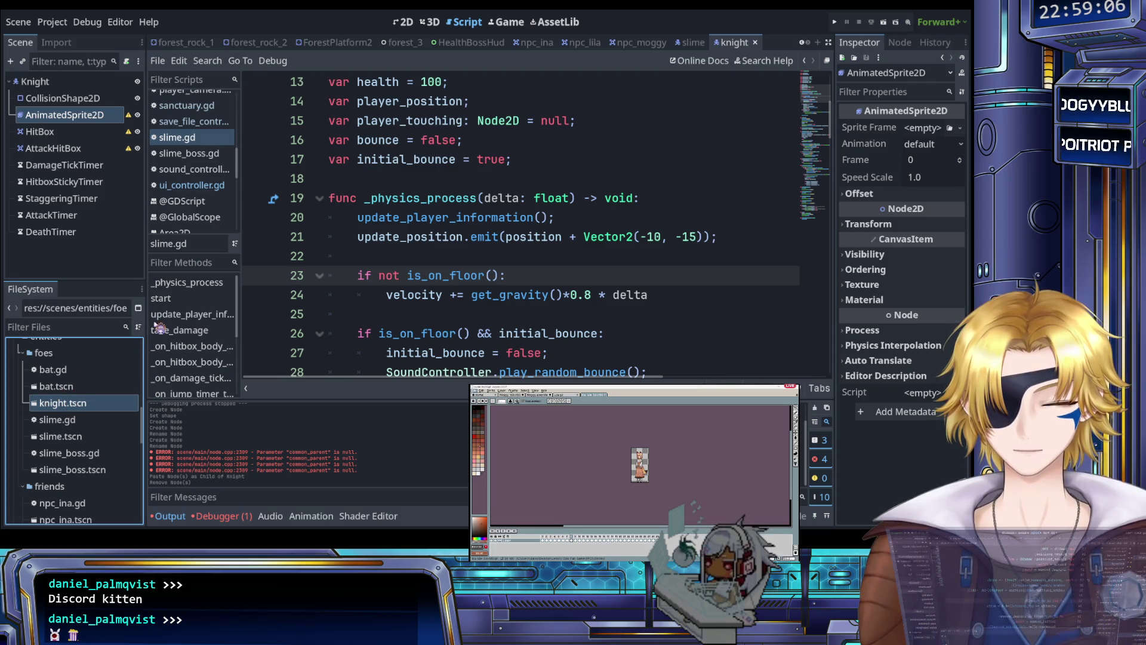
- Attach a new knight.gd CharacterBody2D template script to Knight, save, and switch to npc_moggy
left_click(89, 82)
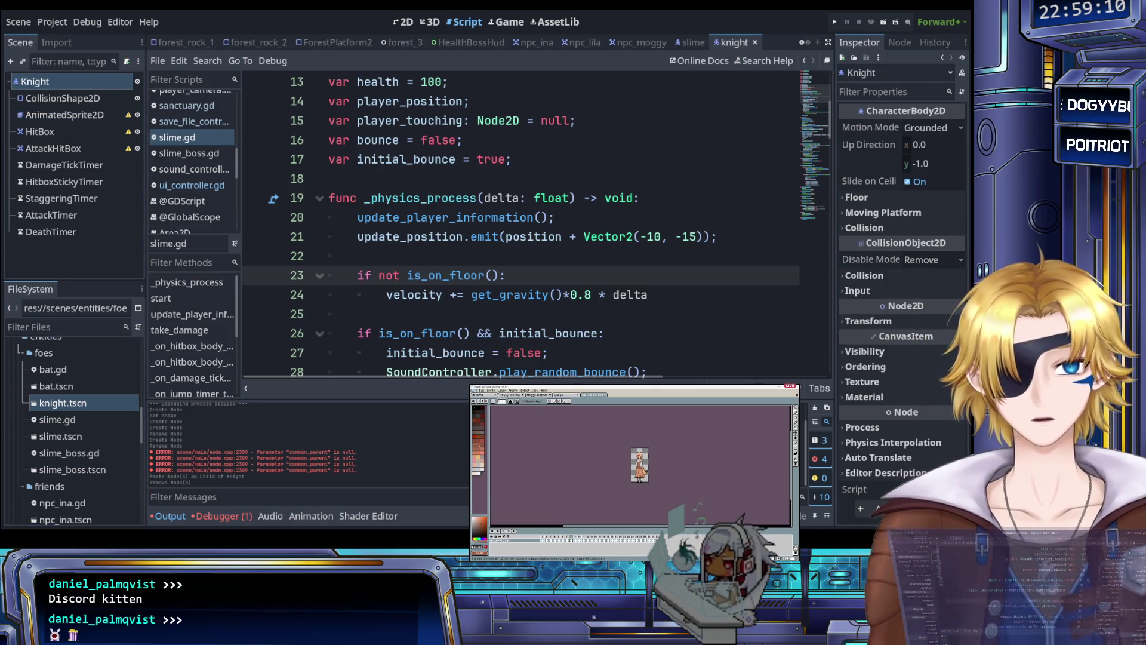
left_click(446, 427)
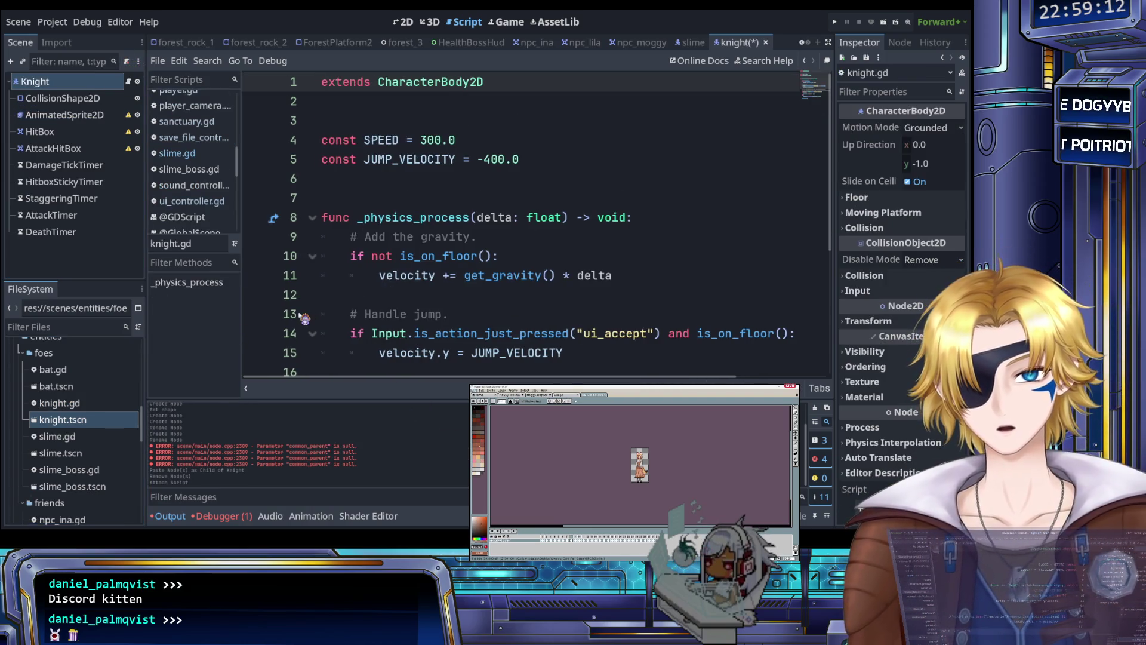
scroll(385, 275, "down", 4)
scroll(421, 265, "up", 3)
scroll(420, 265, "down", 3)
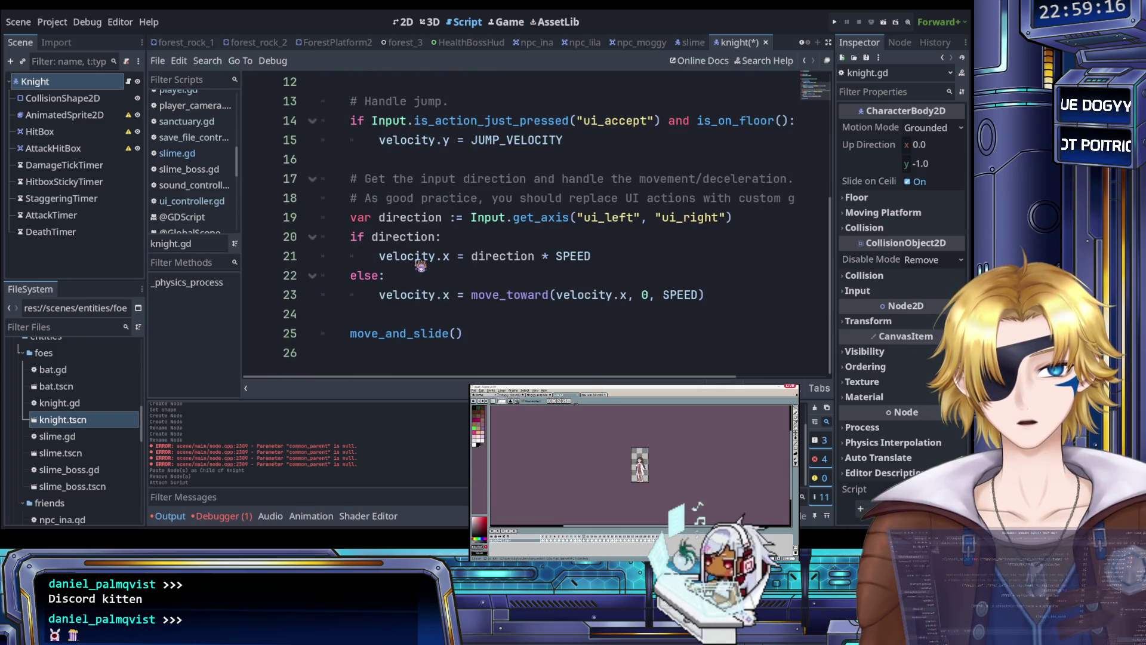
scroll(412, 265, "up", 2)
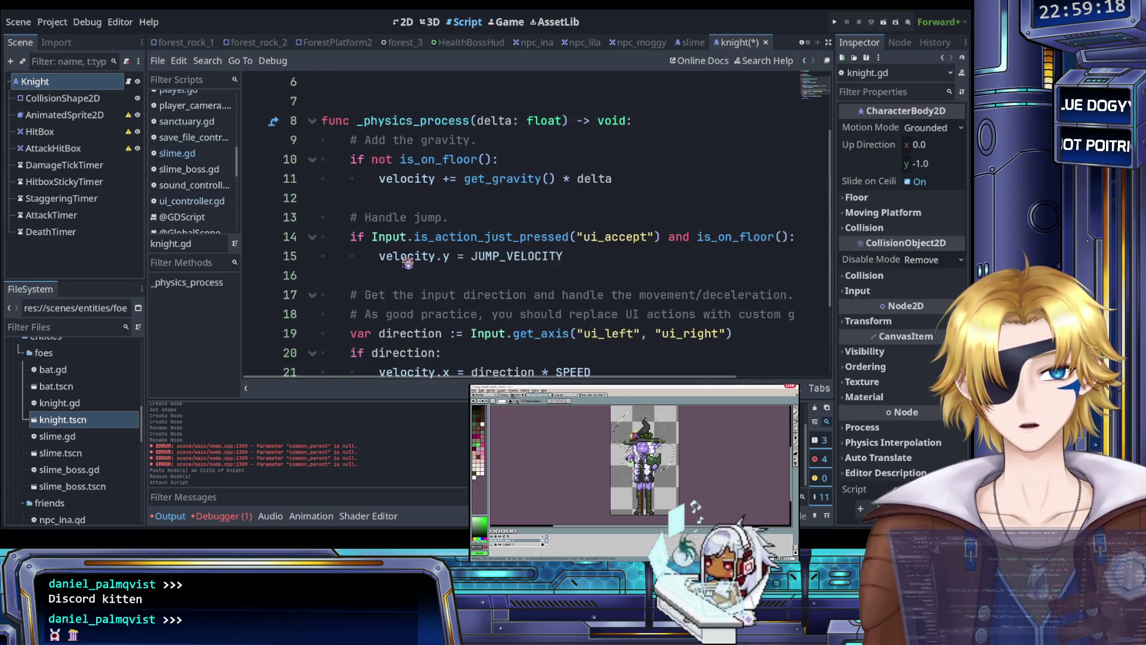
scroll(408, 262, "up", 2)
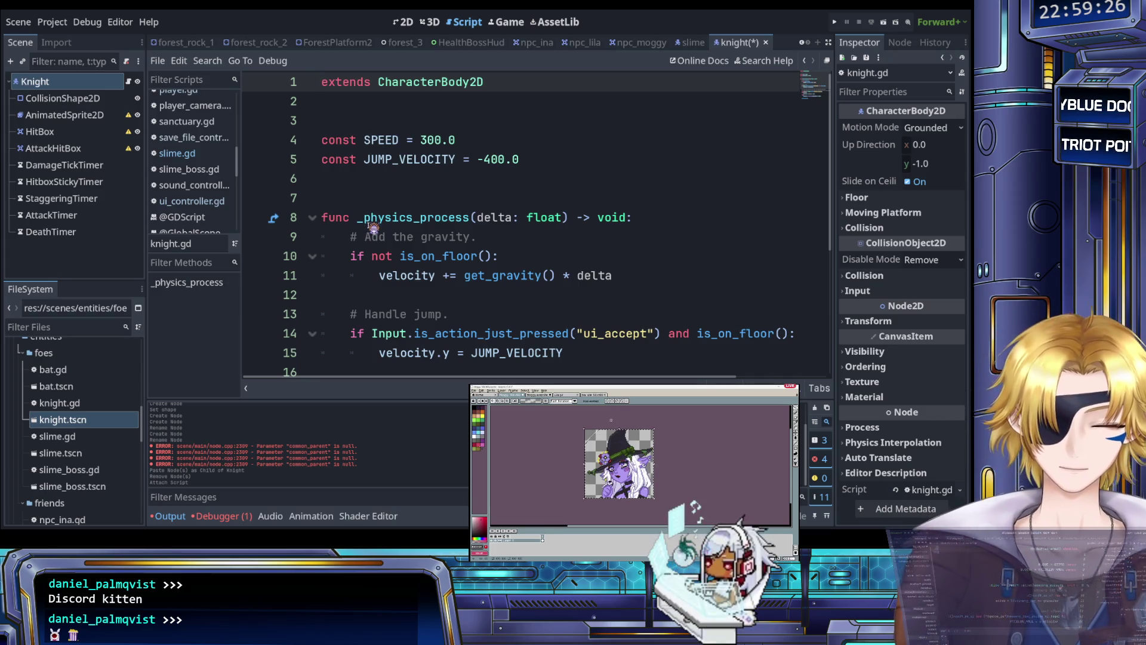
key("ctrl+s")
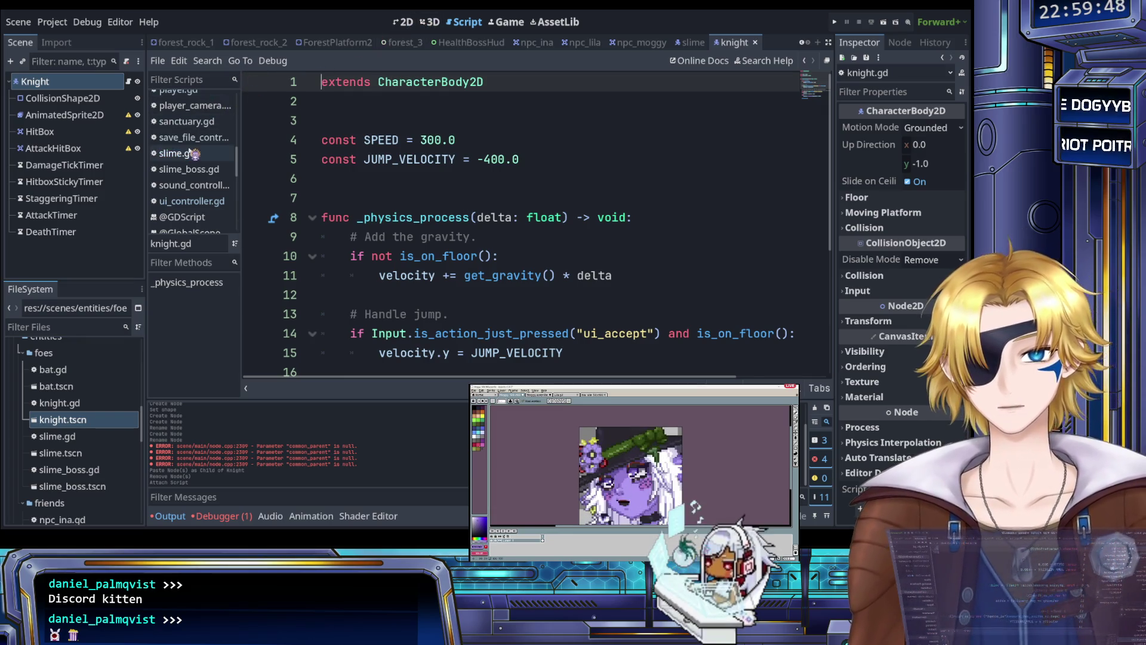
left_click(635, 46)
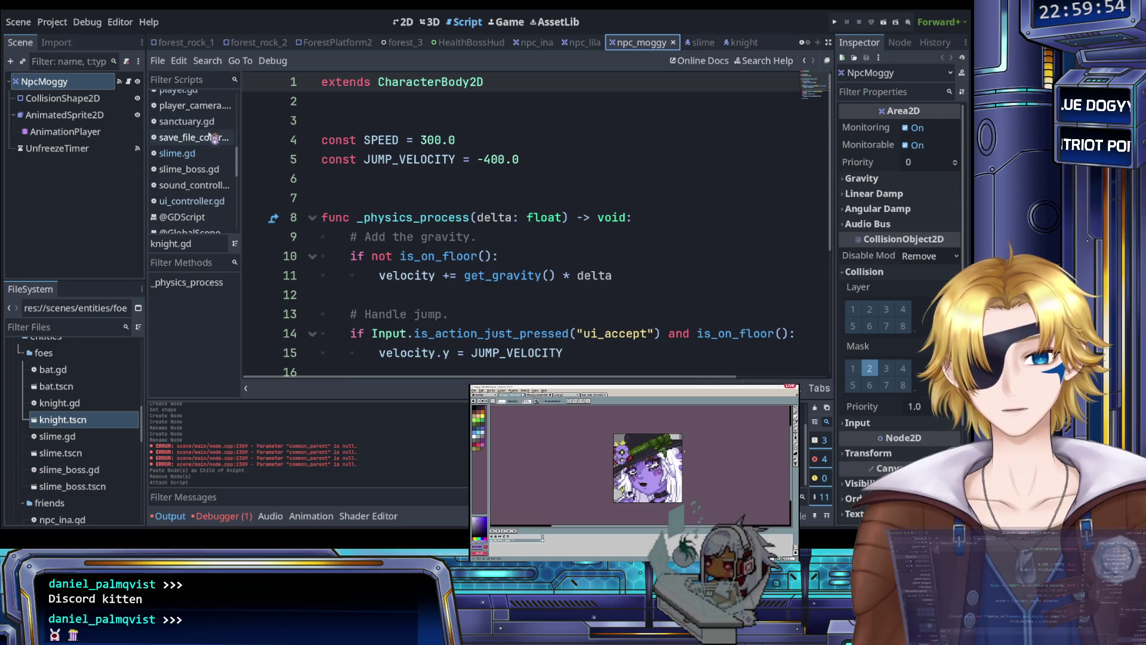
- Select NpcMoggy's AnimatedSprite2D to view its idle frames, then return to script line 7
left_click(59, 98)
left_click(78, 116)
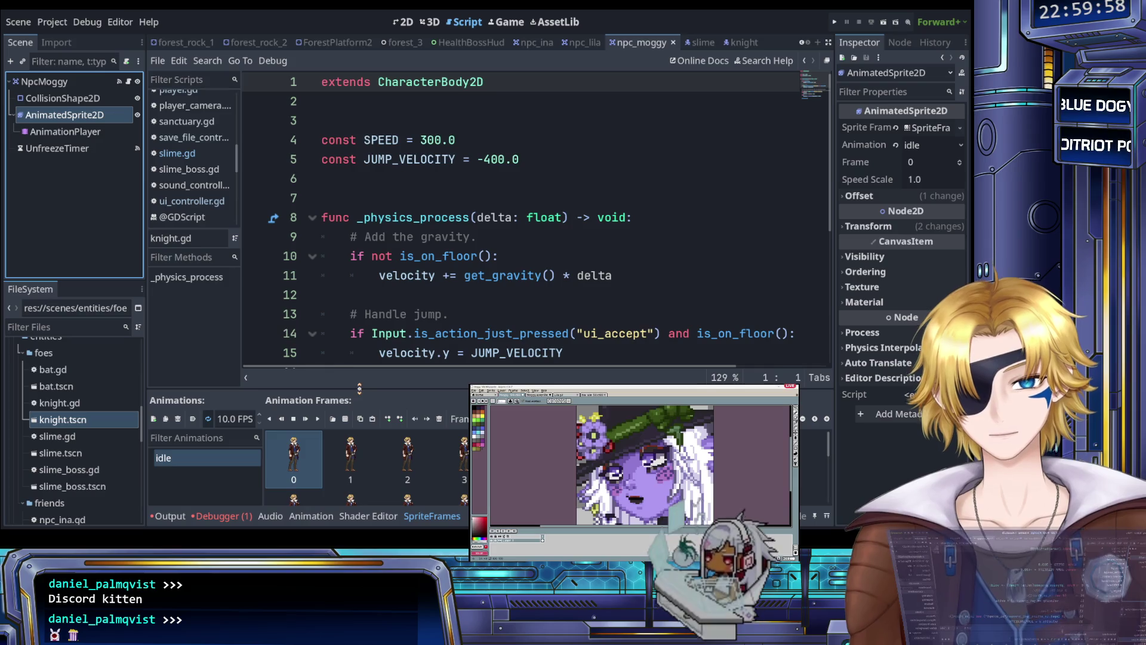
scroll(358, 462, "down", 5)
scroll(371, 464, "up", 5)
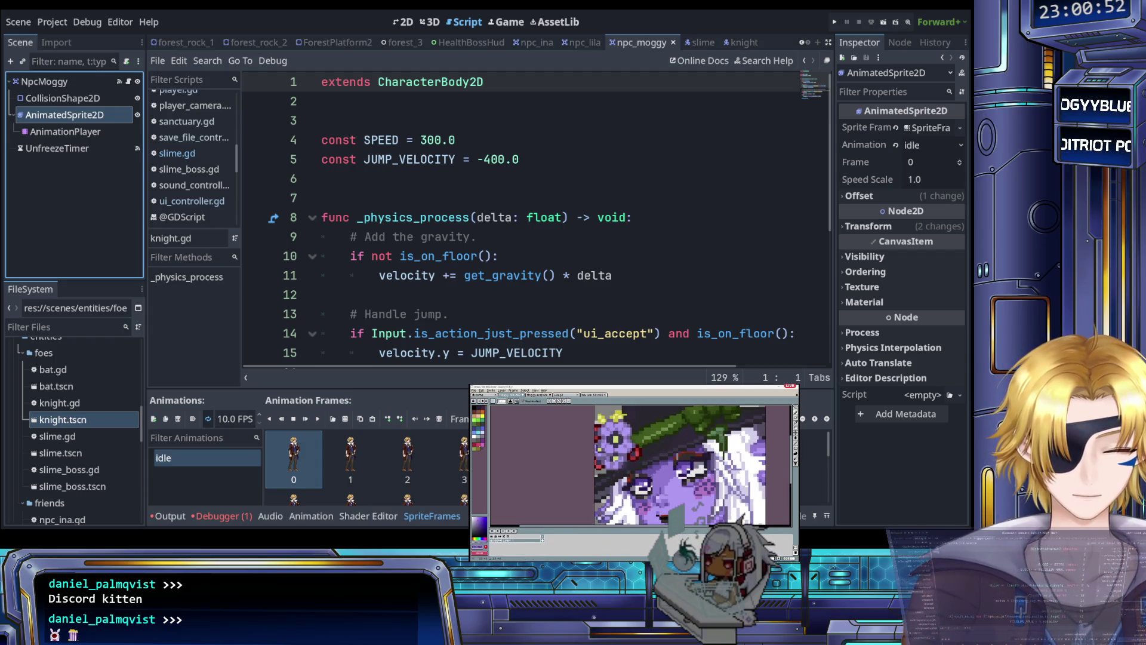
left_click(389, 198)
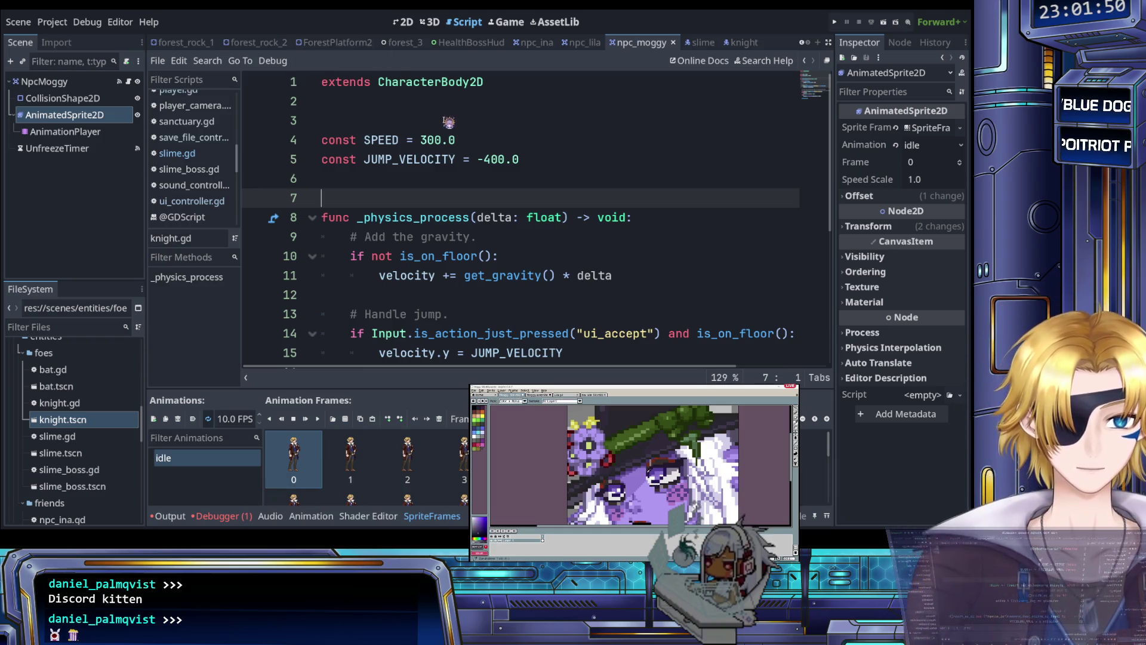
- Move to the SPEED constant on line 5 and scroll the knight script
left_click(472, 159)
scroll(467, 149, "down", 2)
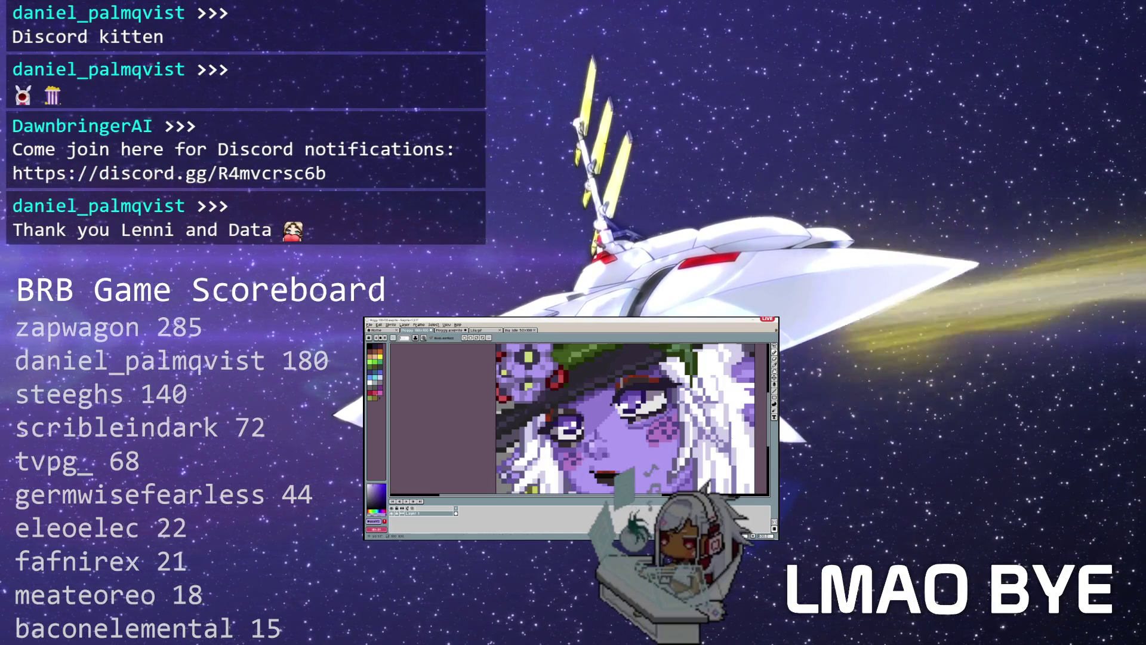
- Sample two colours from the purple portrait with the eyedropper while zooming the canvas
scroll(632, 418, "left", 2)
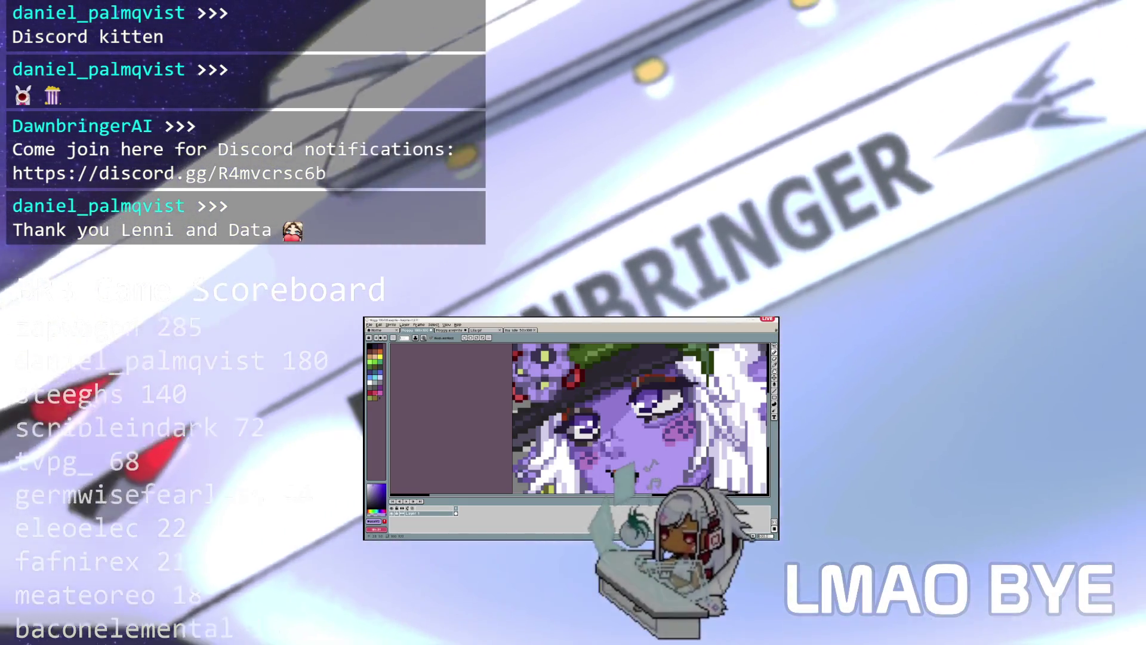
scroll(601, 412, "down", 1)
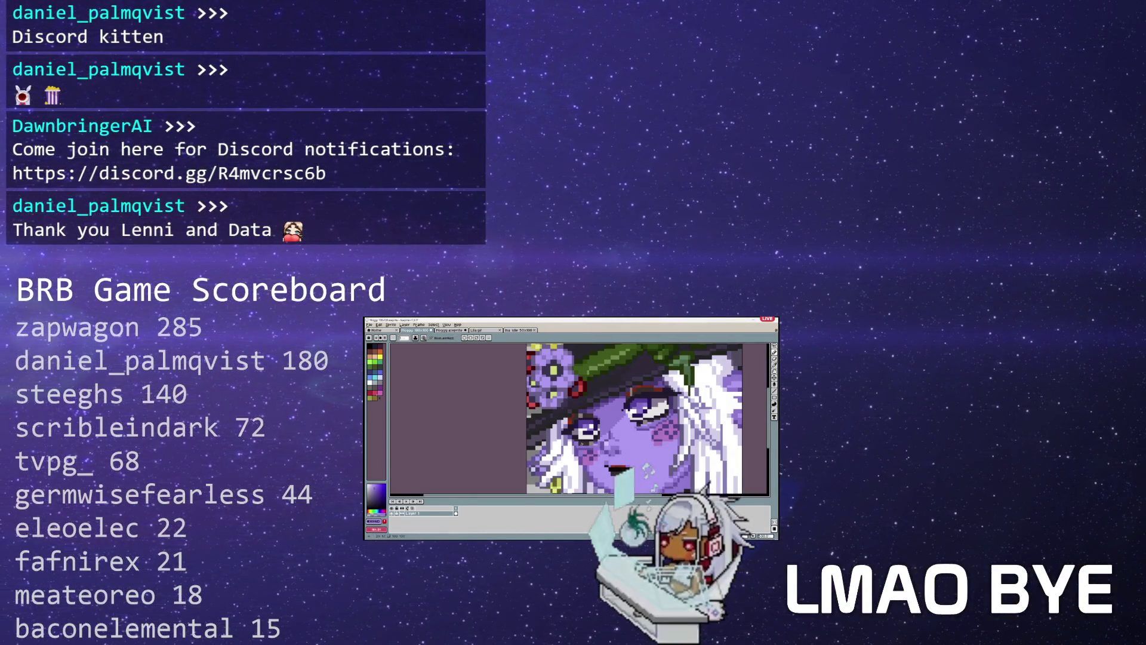
scroll(603, 435, "up", 1)
left_click(593, 446, "alt")
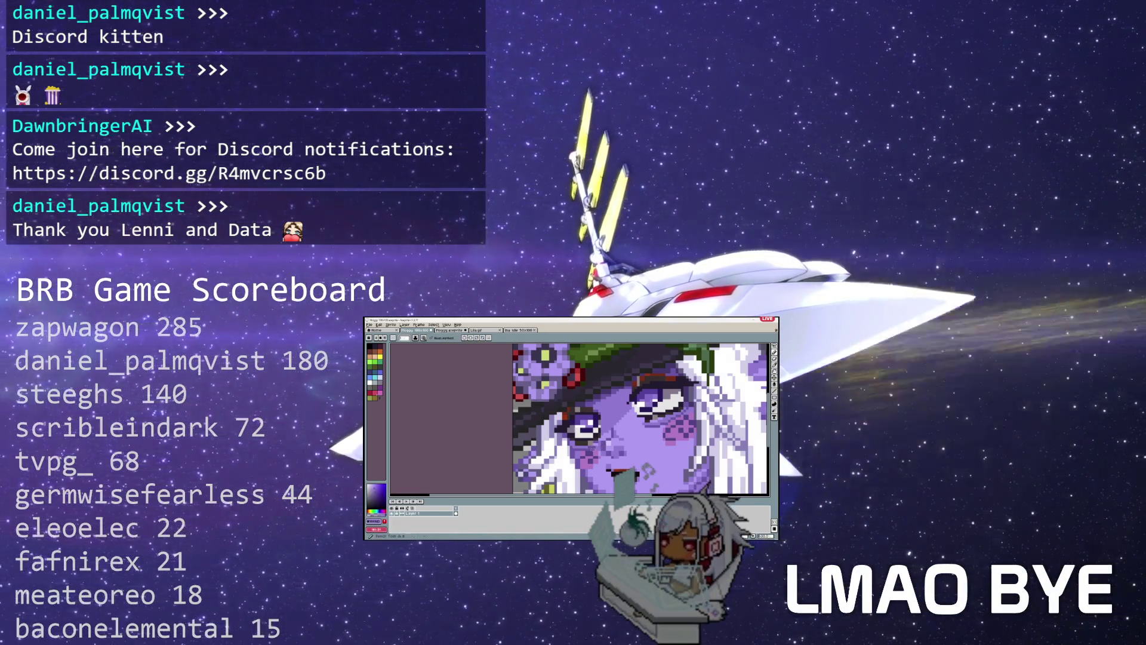
scroll(603, 436, "down", 1)
scroll(603, 435, "up", 1)
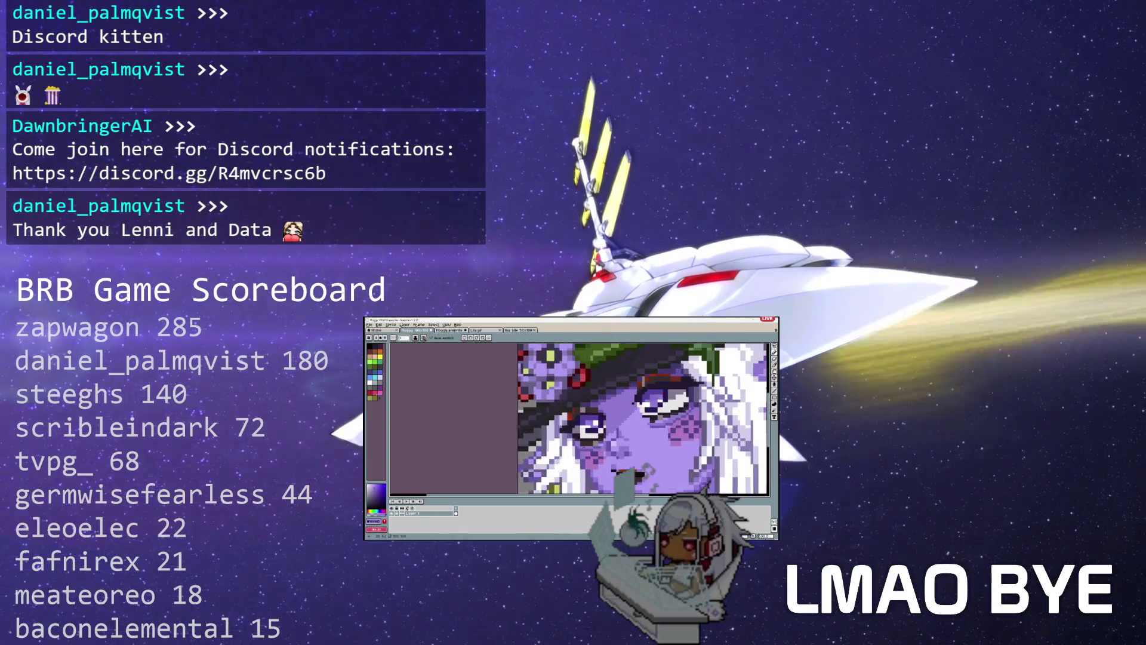
left_click(583, 446, "alt")
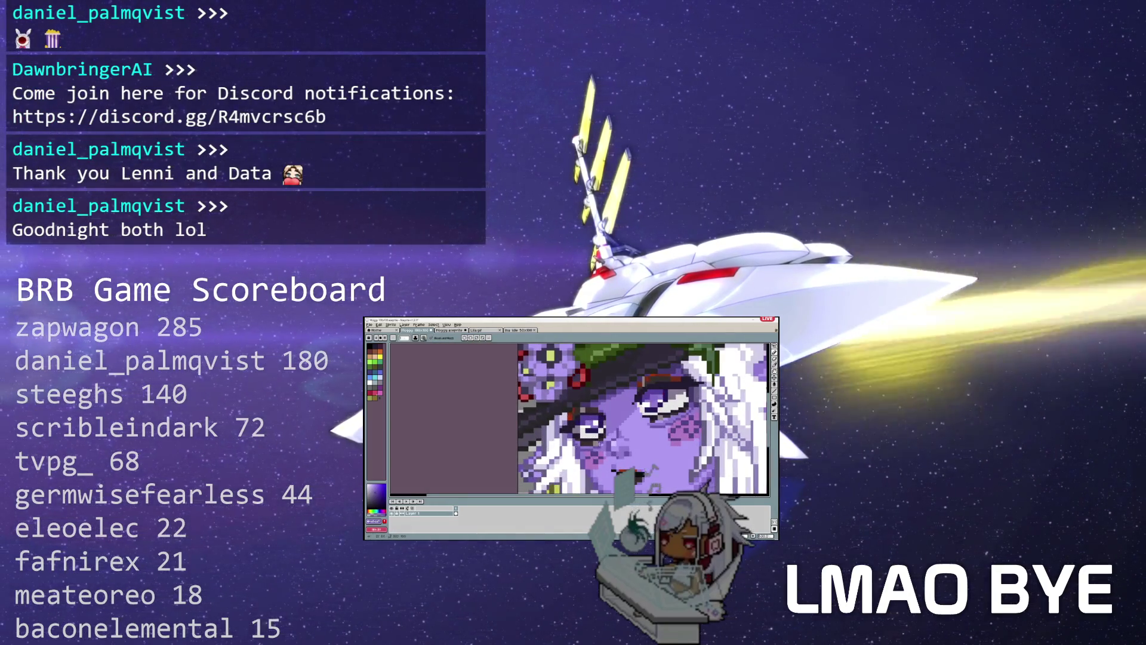
scroll(603, 436, "down", 3)
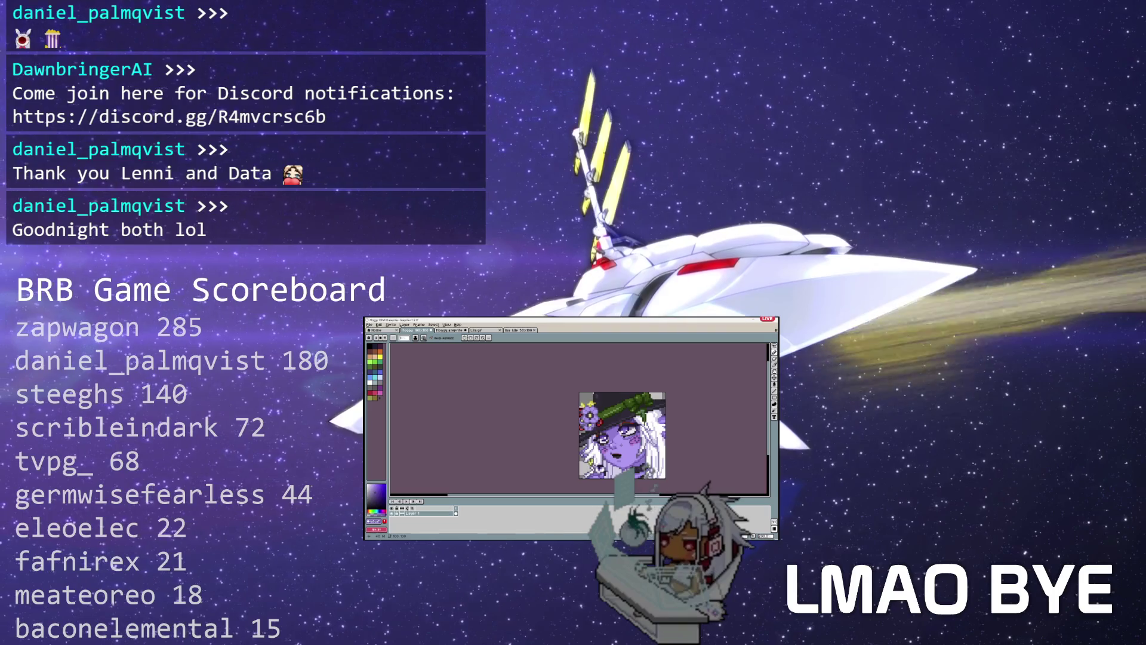
scroll(612, 434, "up", 3)
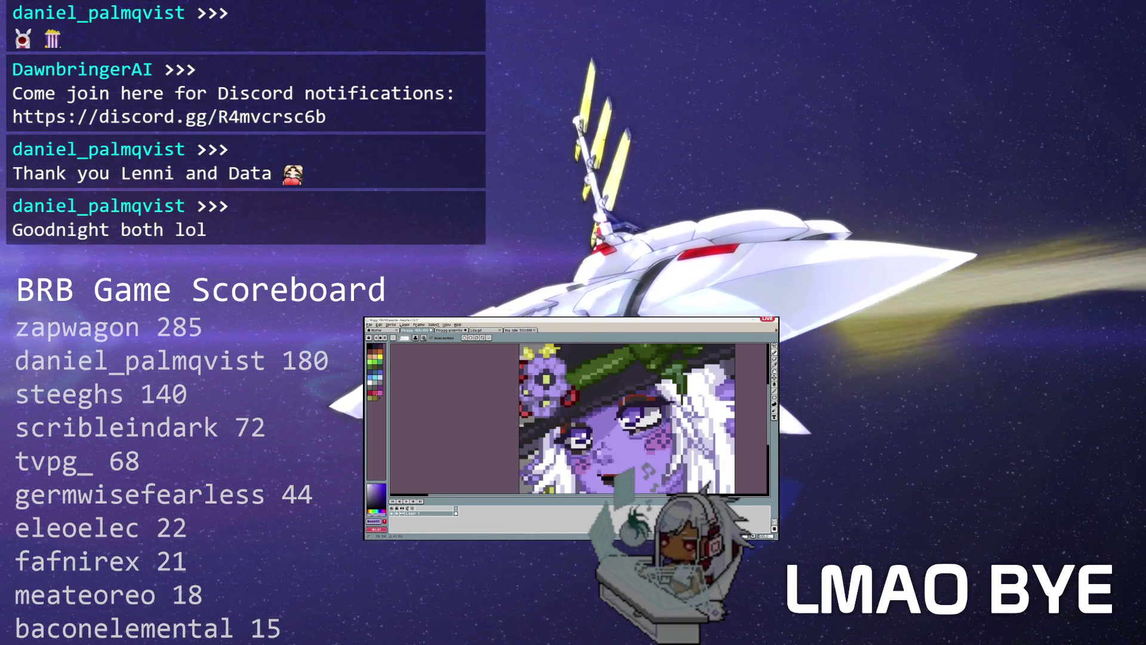